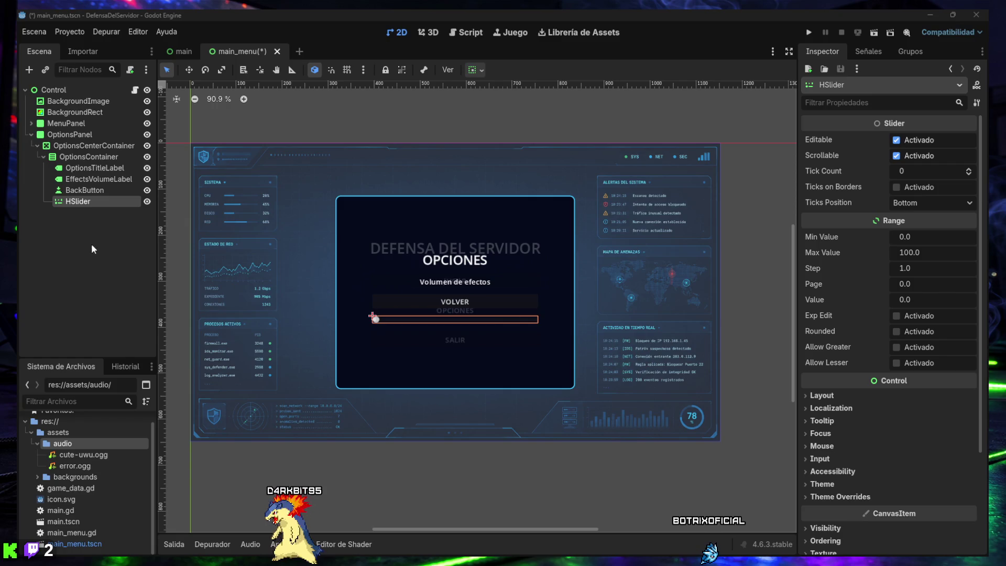
- Rename HSlider to EffectsVolumeSlider, move it above BackButton, and hide OptionsPanel
{"action": "double_click", "coordinate": [79, 204]}
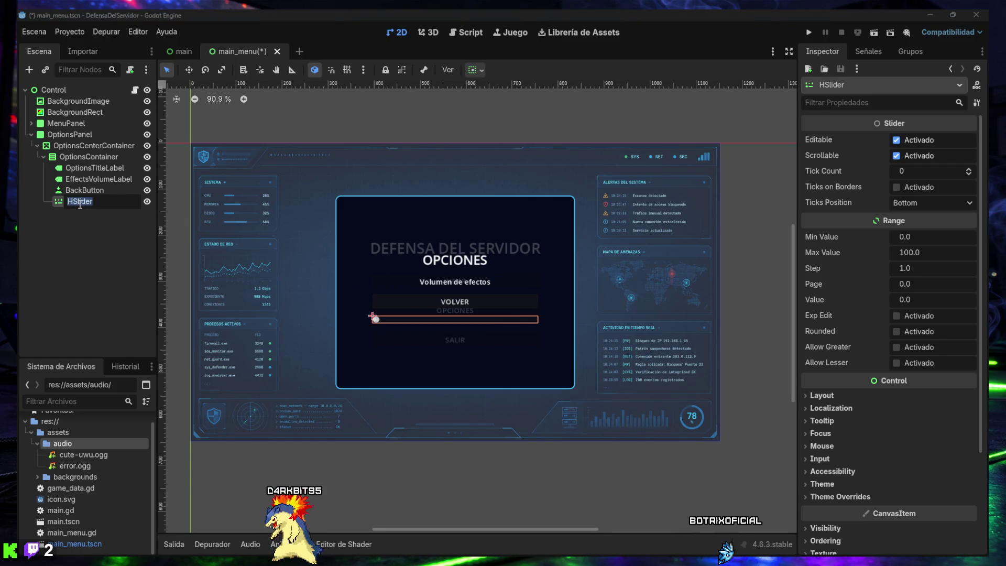
{"action": "key", "text": "Return"}
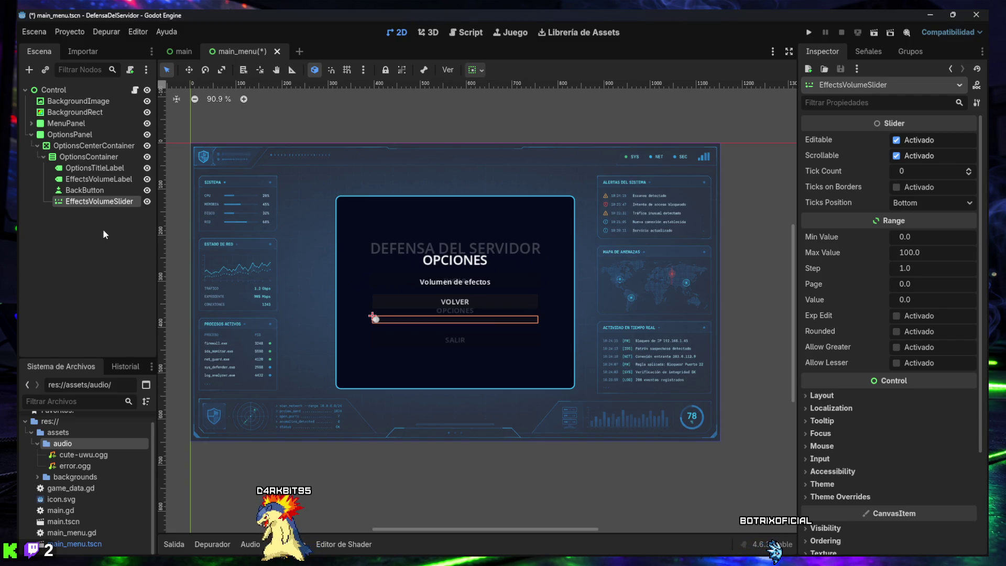
{"action": "left_click_drag", "start_coordinate": [97, 202], "coordinate": [85, 192]}
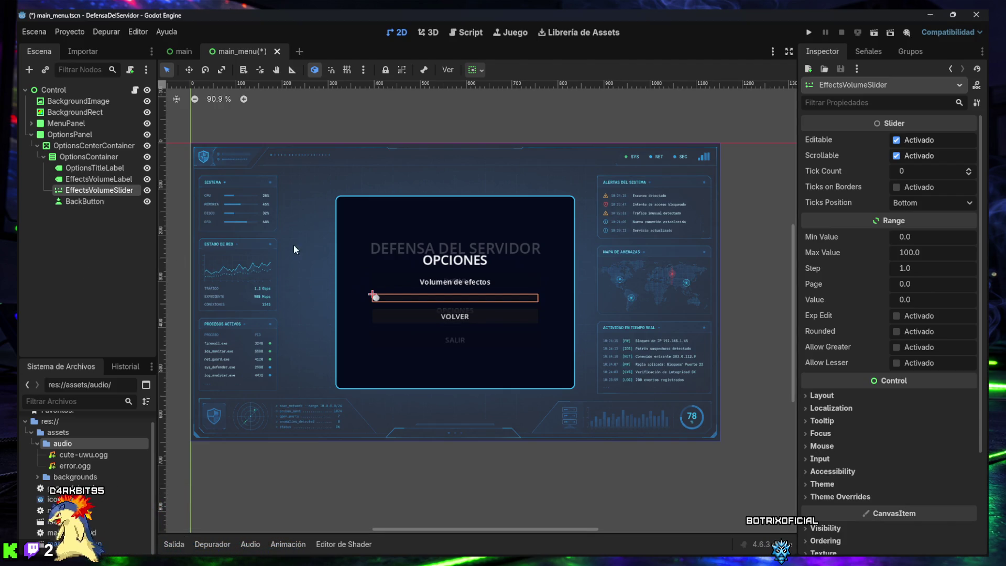
{"action": "left_click", "coordinate": [147, 135]}
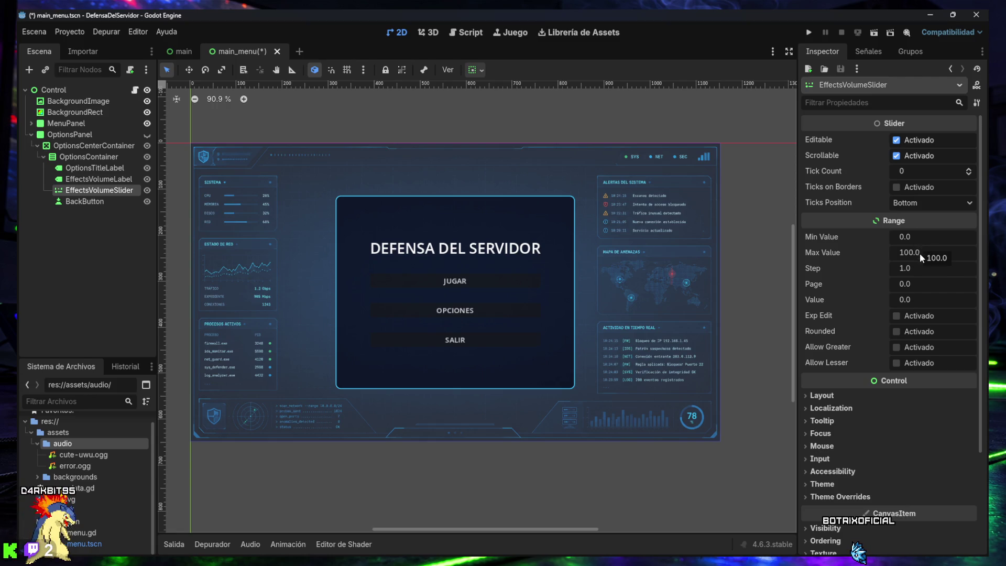
- Set EffectsVolumeSlider's starting Value to 80 and make OptionsPanel visible again
{"action": "left_click", "coordinate": [916, 301]}
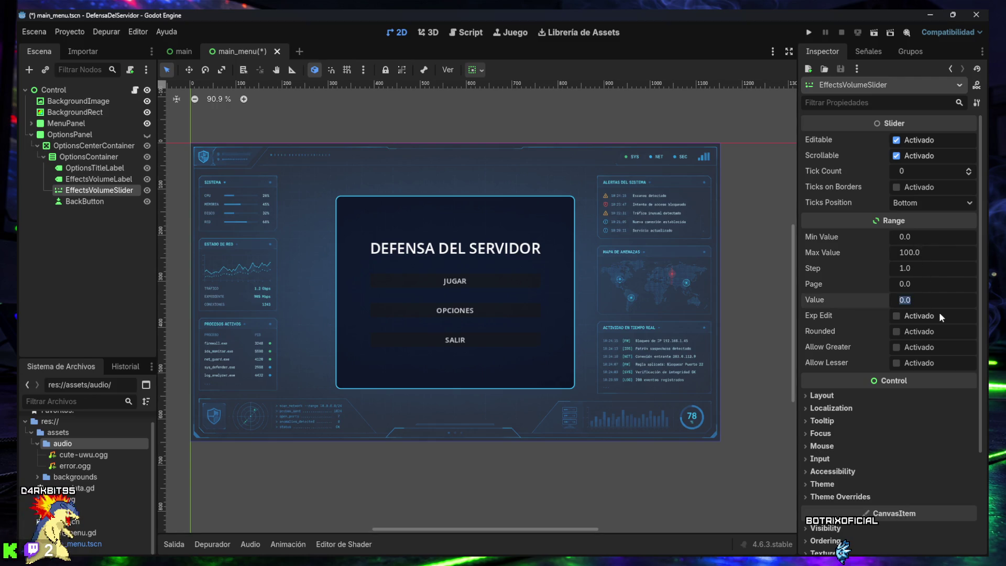
{"action": "type", "text": "80"}
{"action": "key", "text": "Return"}
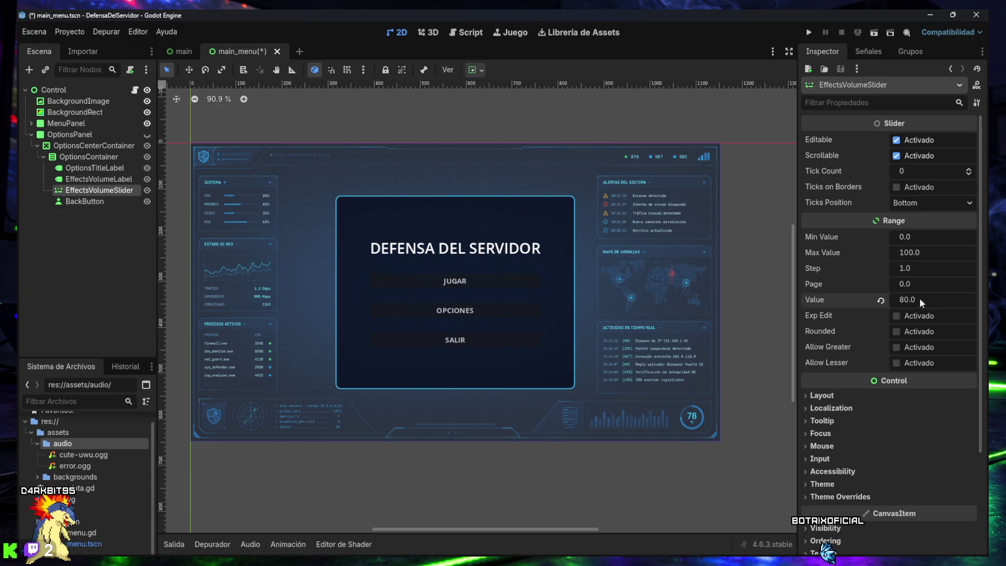
{"action": "left_click", "coordinate": [148, 136]}
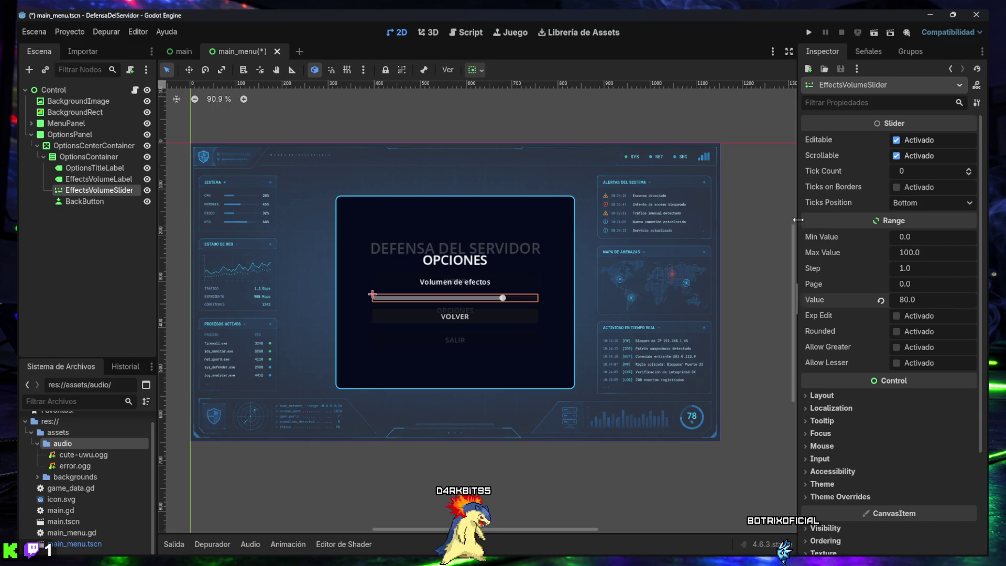
{"action": "left_click", "coordinate": [821, 397]}
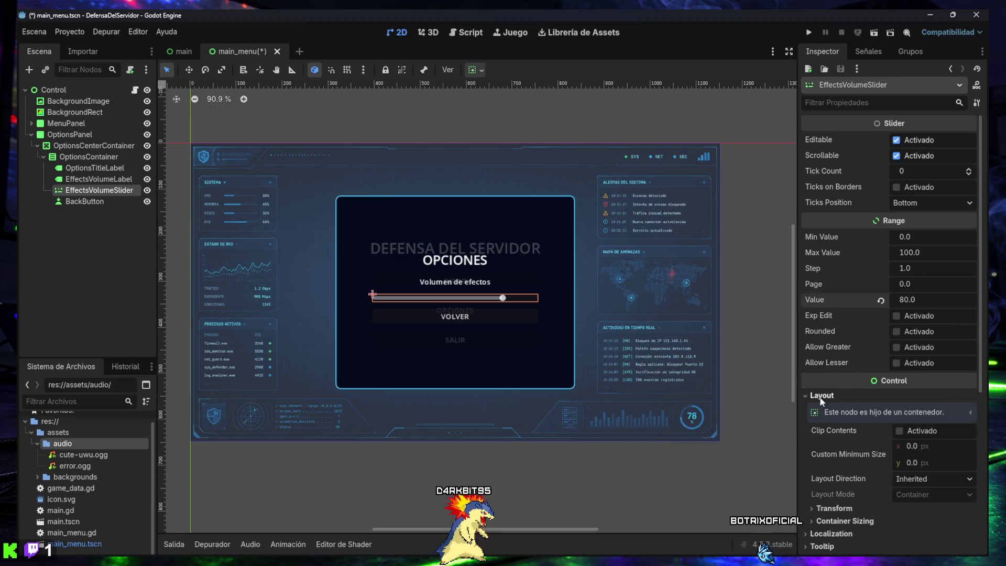
- Give EffectsVolumeSlider a Layout custom minimum size of 320 × 24 px
{"action": "left_click", "coordinate": [822, 396]}
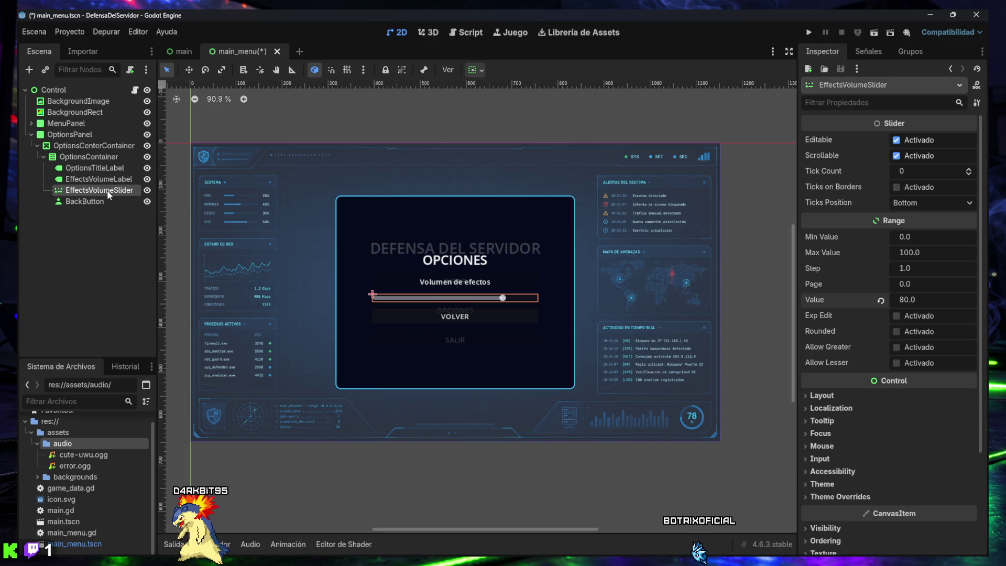
{"action": "left_click", "coordinate": [818, 395]}
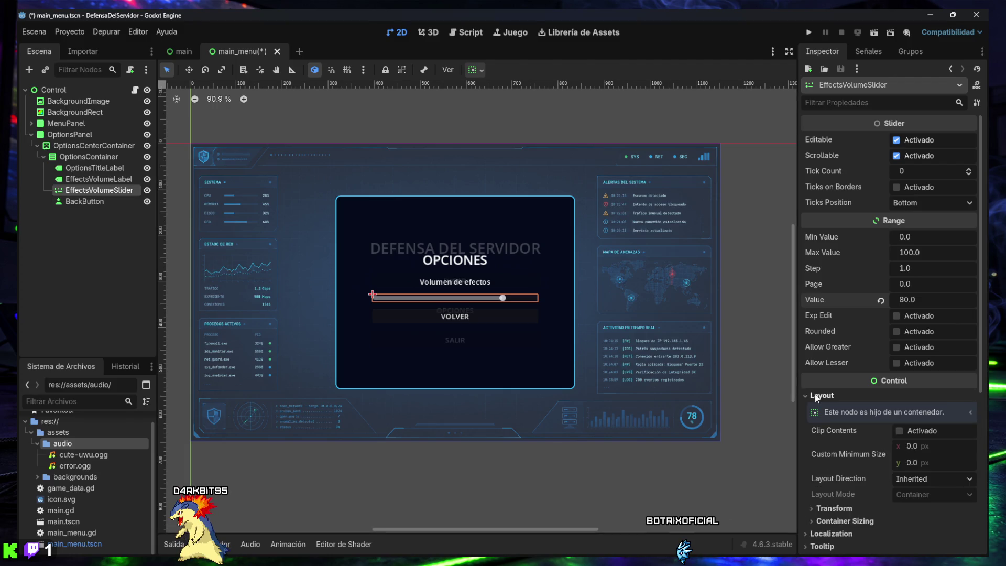
{"action": "left_click", "coordinate": [910, 447]}
{"action": "type", "text": "320"}
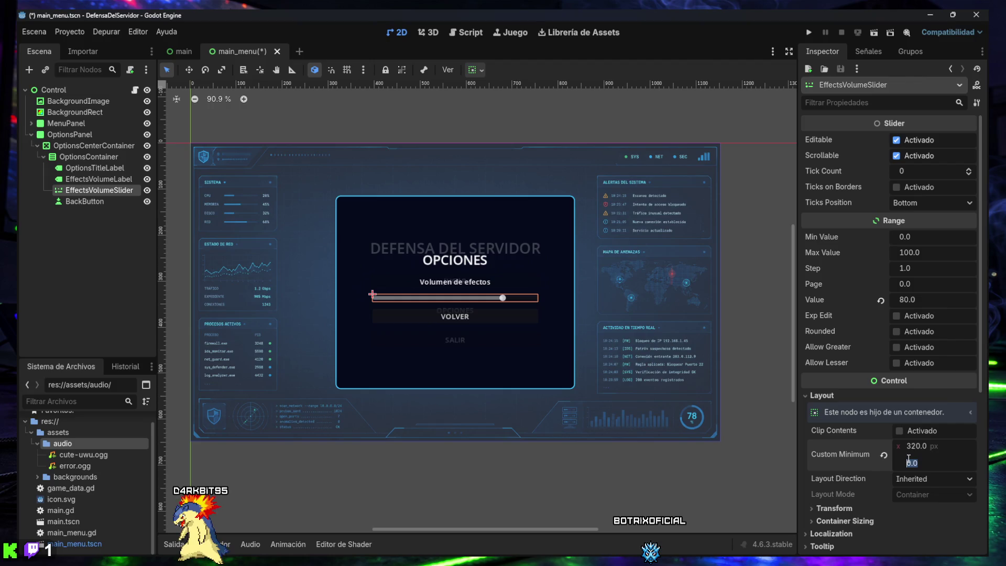
{"action": "type", "text": "4"}
{"action": "key", "text": "Return"}
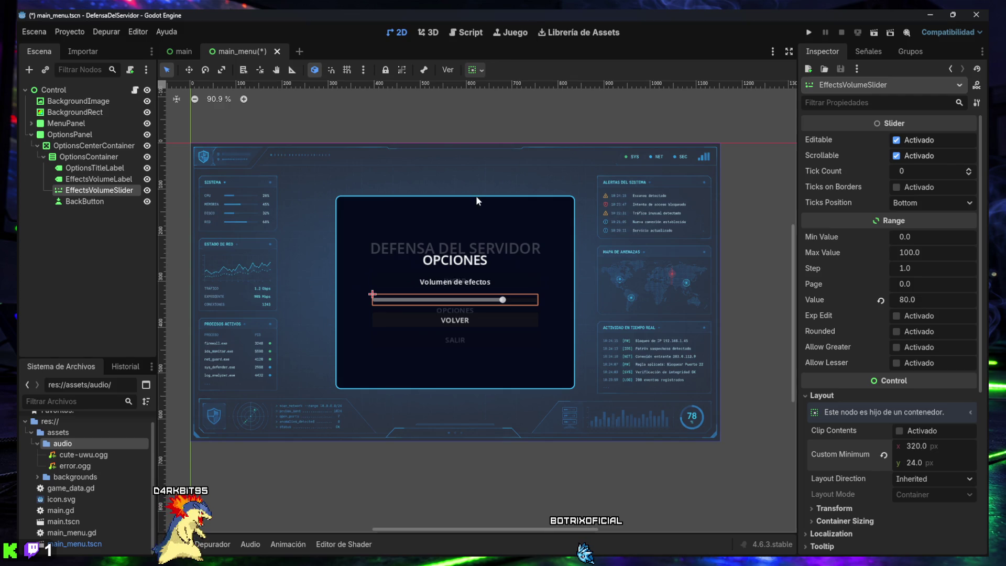
{"action": "left_click", "coordinate": [466, 32]}
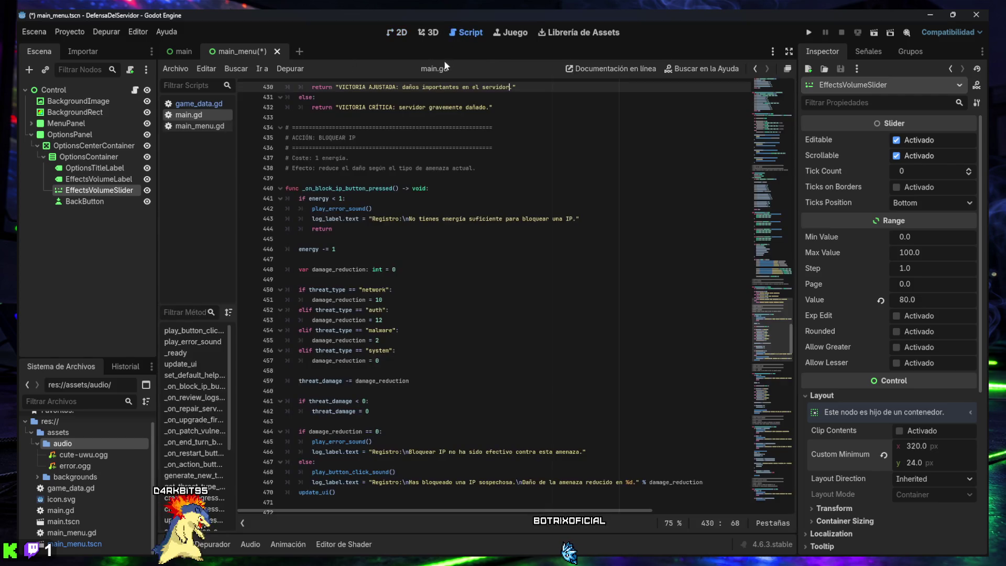
- Save the scene, open main_menu.gd at menu_panel, and drag in an effects_volume_slider reference
{"action": "key", "text": "ctrl+s"}
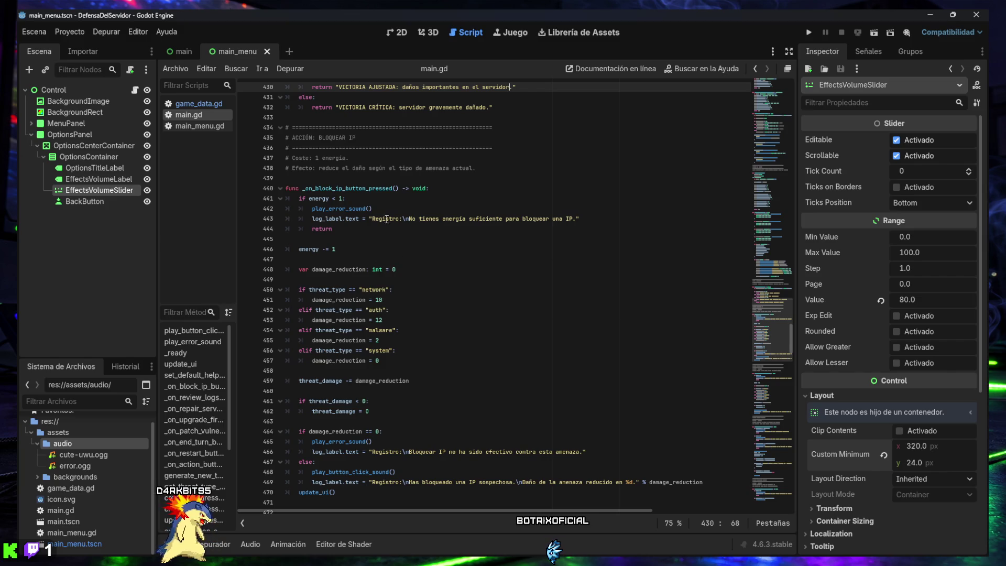
{"action": "left_click", "coordinate": [188, 127]}
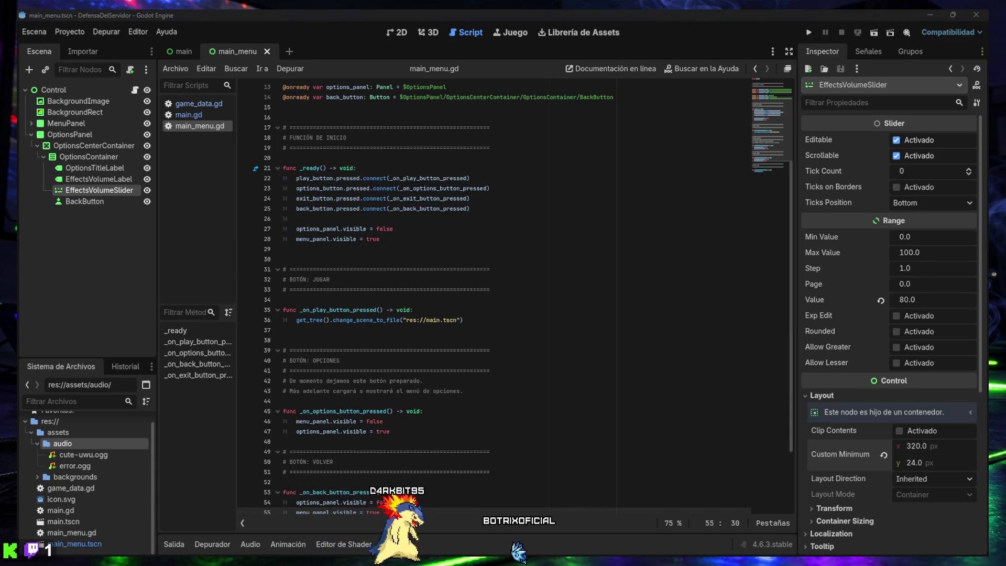
{"action": "left_click", "coordinate": [509, 348]}
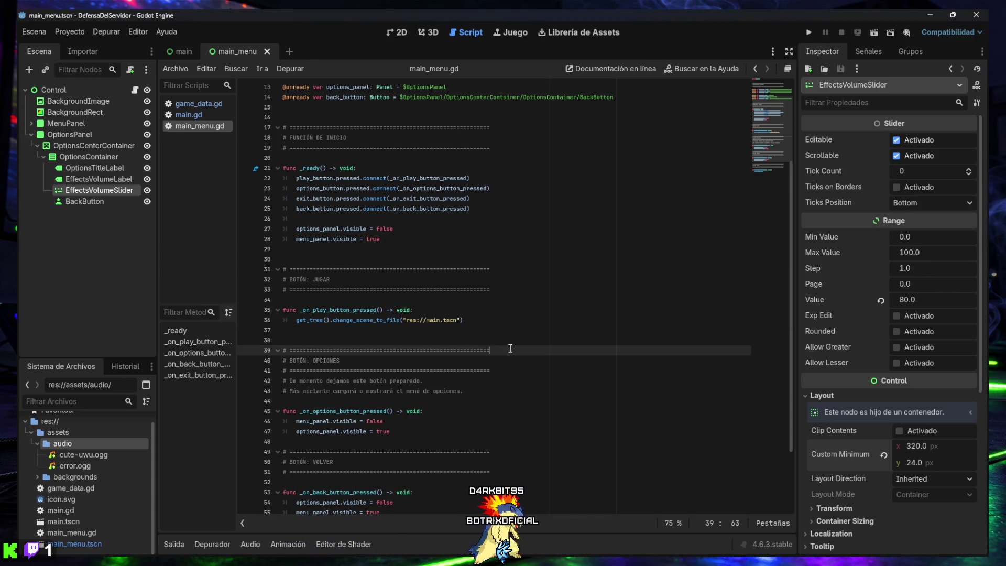
{"action": "key", "text": "ctrl+f"}
{"action": "key", "text": "Return"}
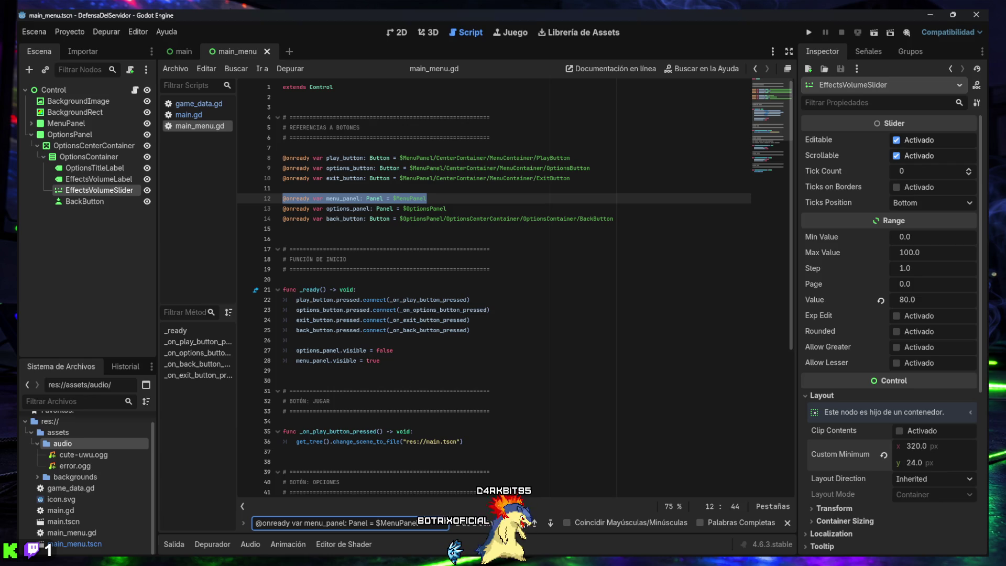
{"action": "left_click_drag", "start_coordinate": [99, 190], "coordinate": [629, 224]}
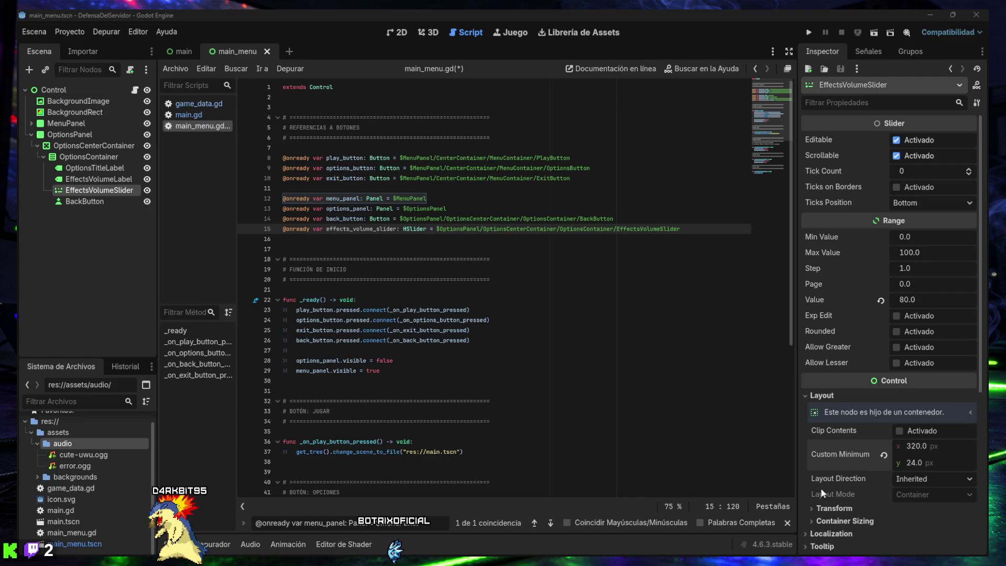
- In _ready, connect effects_volume_slider.value_changed to _on_effects_volume_slider_value_changed
{"action": "key", "text": "ctrl+a"}
{"action": "key", "text": "ctrl+v"}
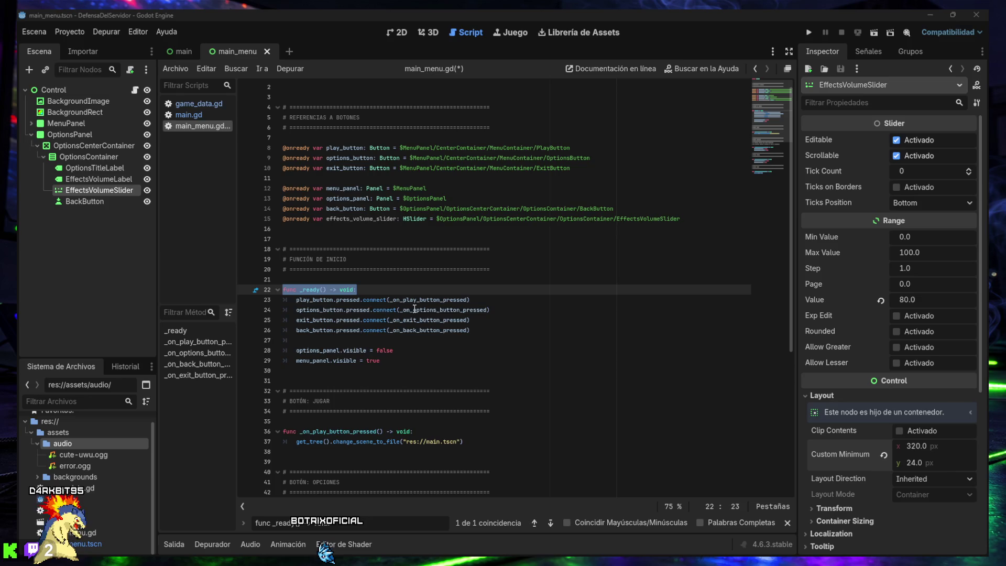
{"action": "left_click", "coordinate": [485, 333]}
{"action": "key", "text": "Return"}
{"action": "type", "text": "effects_volume_slider.value_changed.connect(_on_effects_volume_slider_value_changed)"}
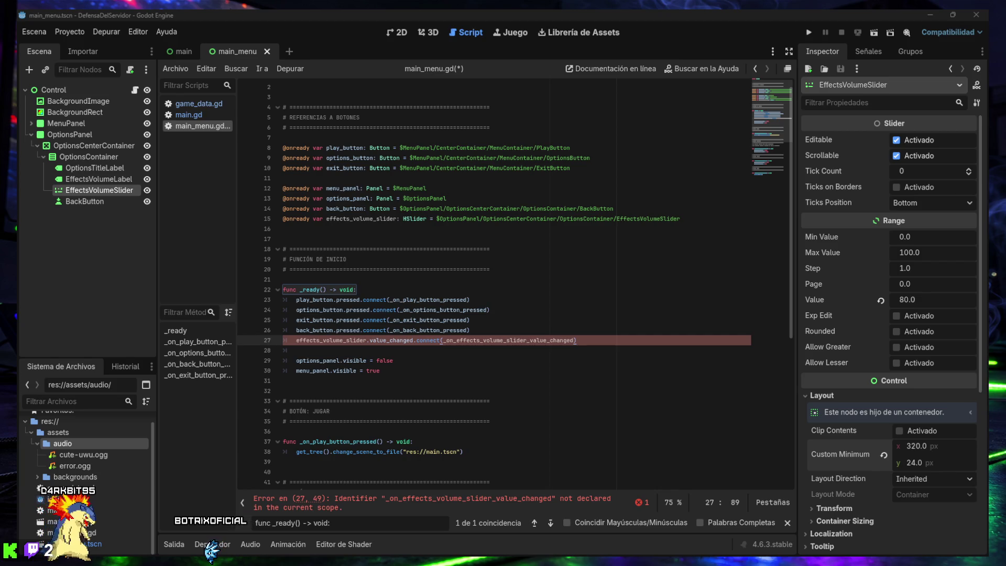
{"action": "type", "text": "_on_back_button_pressed()"}
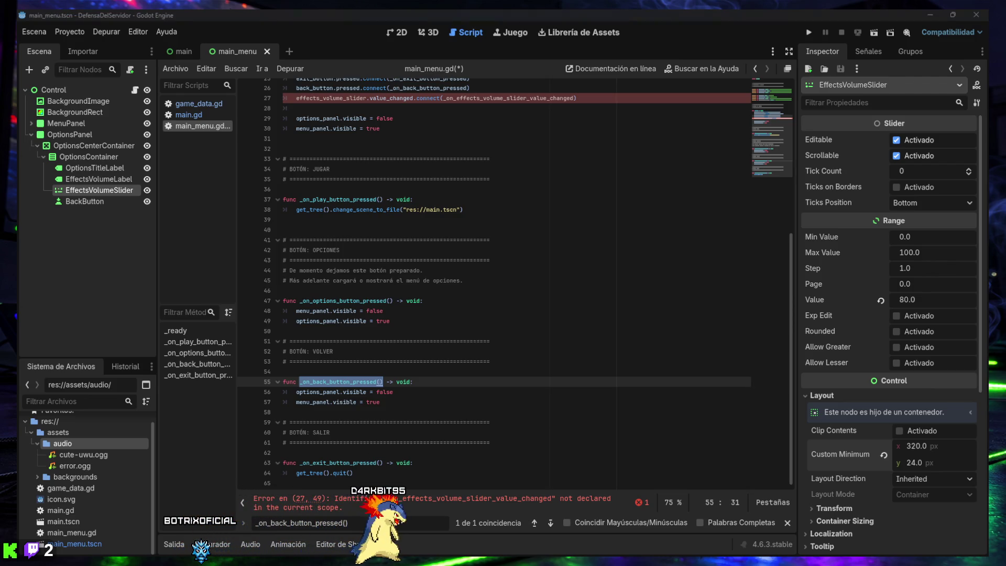
- Add the _on_effects_volume_slider_value_changed handler printing 'Volumen de efectos: ' and remove the extra blank line
{"action": "left_click", "coordinate": [430, 409]}
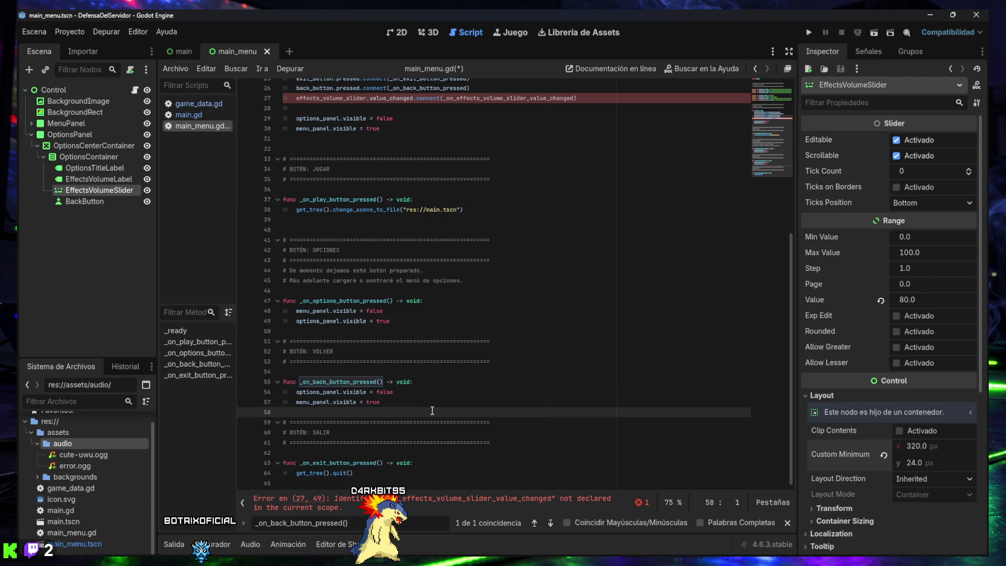
{"action": "key", "text": "ctrl+v"}
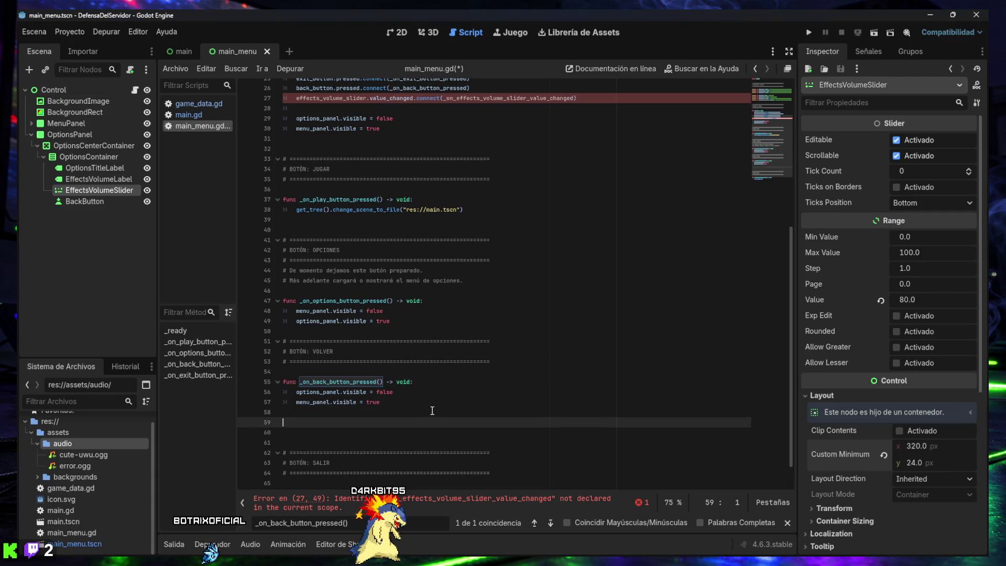
{"action": "scroll", "coordinate": [438, 414], "scroll_direction": "down", "scroll_amount": 2}
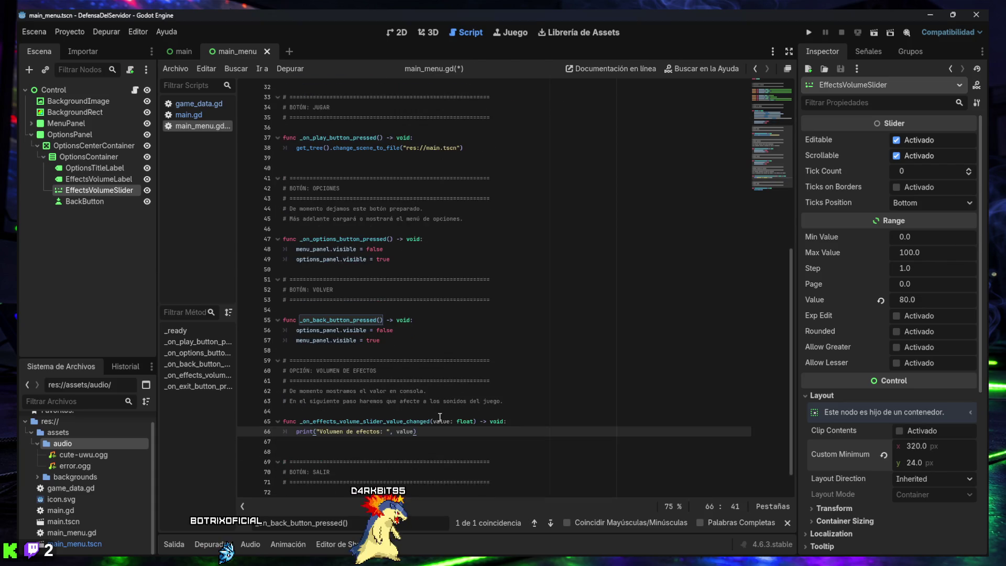
{"action": "scroll", "coordinate": [439, 417], "scroll_direction": "down", "scroll_amount": 1}
{"action": "left_click", "coordinate": [428, 414]}
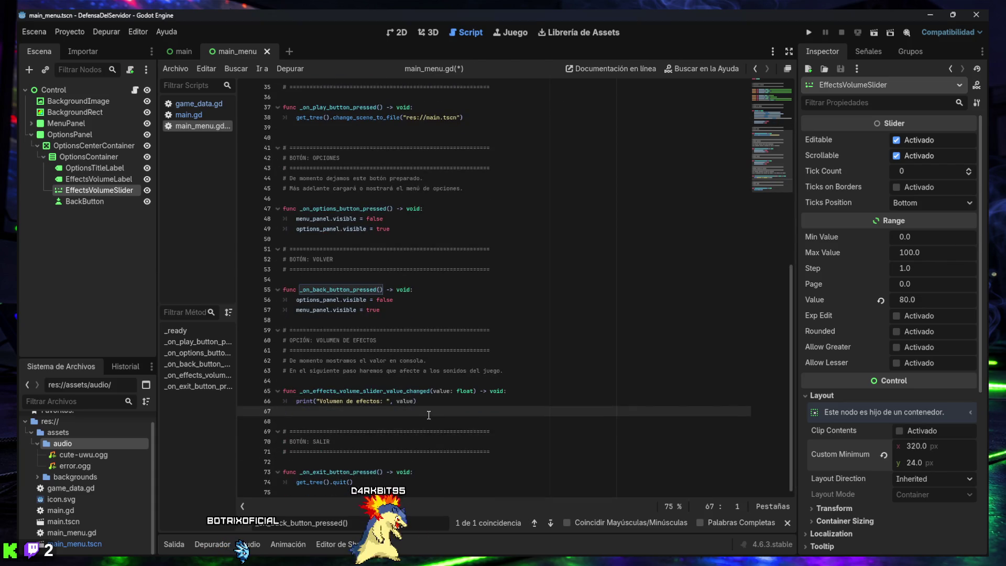
{"action": "key", "text": "BackSpace"}
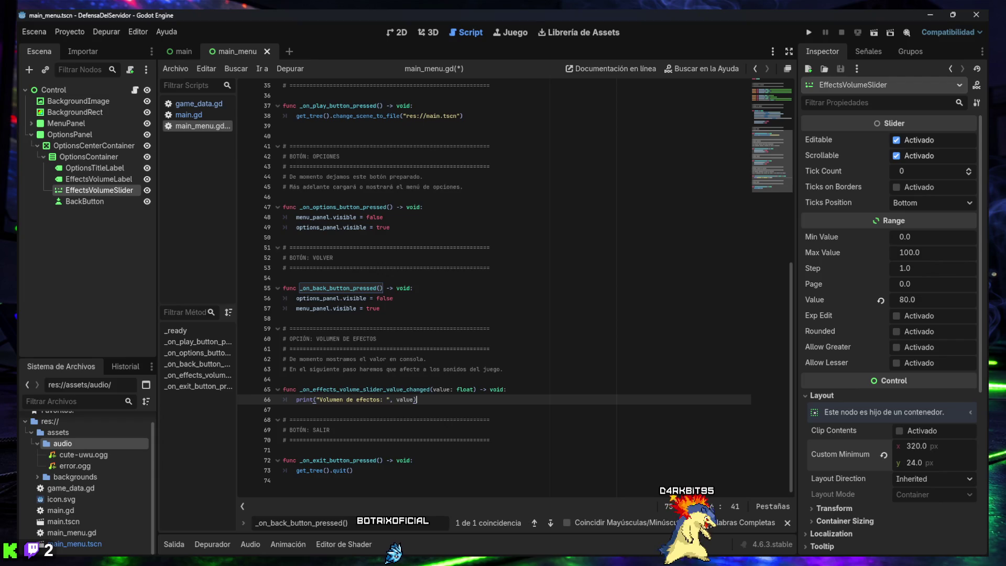
{"action": "left_click", "coordinate": [534, 277]}
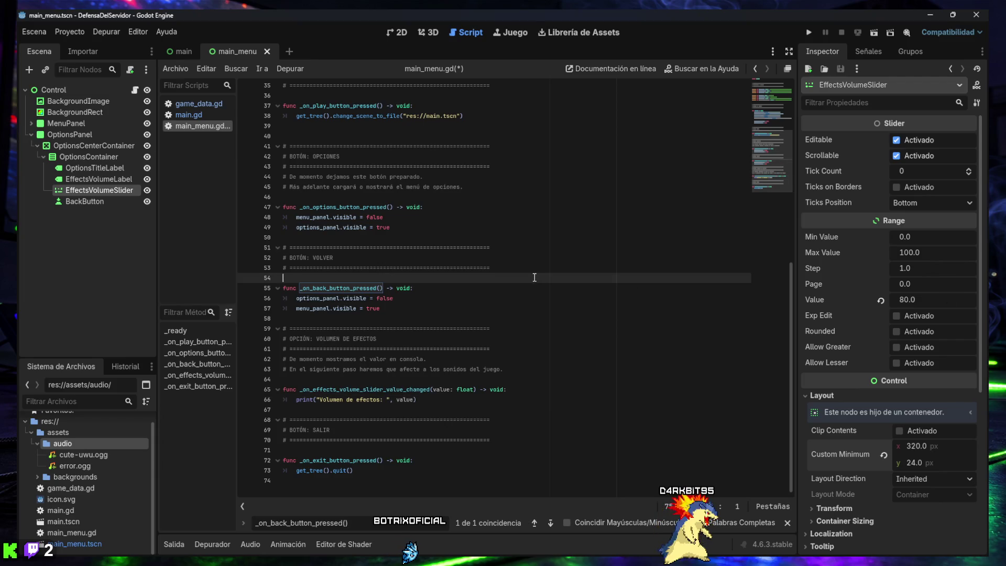
- Run the game, drag the effects volume slider in OPCIONES, then go back and quit
{"action": "left_click", "coordinate": [809, 33]}
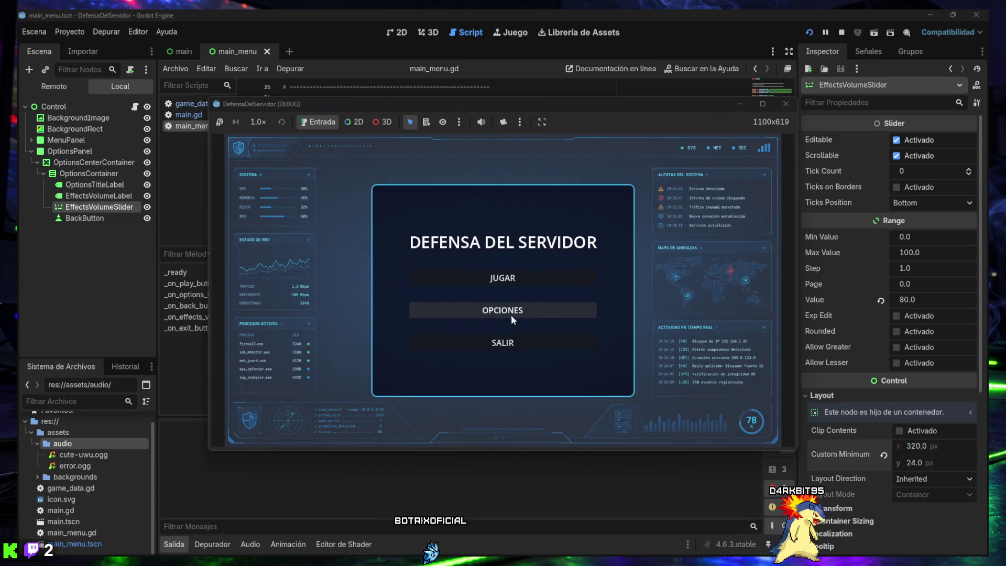
{"action": "left_click", "coordinate": [511, 313]}
{"action": "mouse_move", "coordinate": [537, 303]}
{"action": "left_mouse_down"}
{"action": "mouse_move", "coordinate": [439, 304]}
{"action": "mouse_move", "coordinate": [565, 300]}
{"action": "left_mouse_up"}
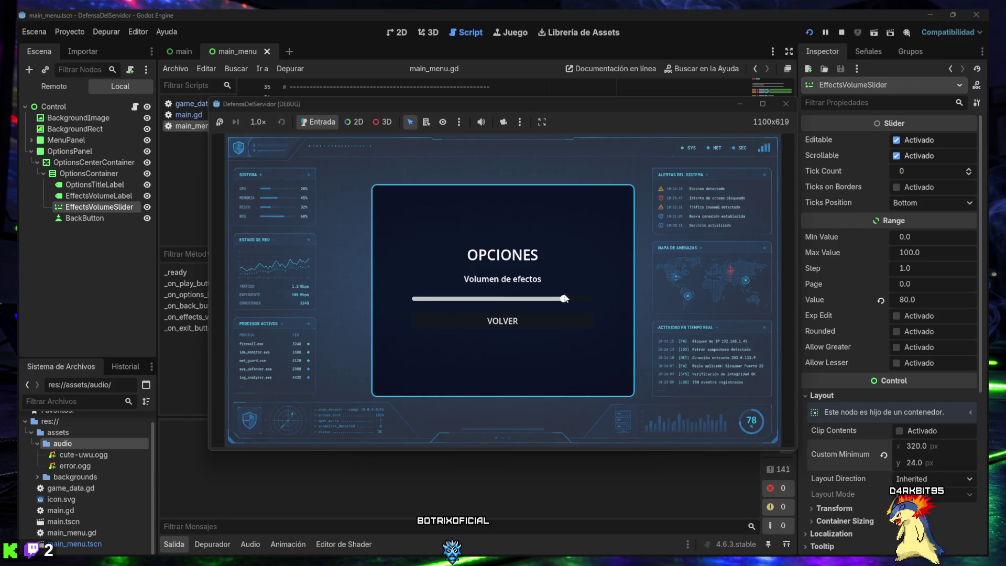
{"action": "left_click", "coordinate": [482, 318]}
{"action": "left_click", "coordinate": [482, 343]}
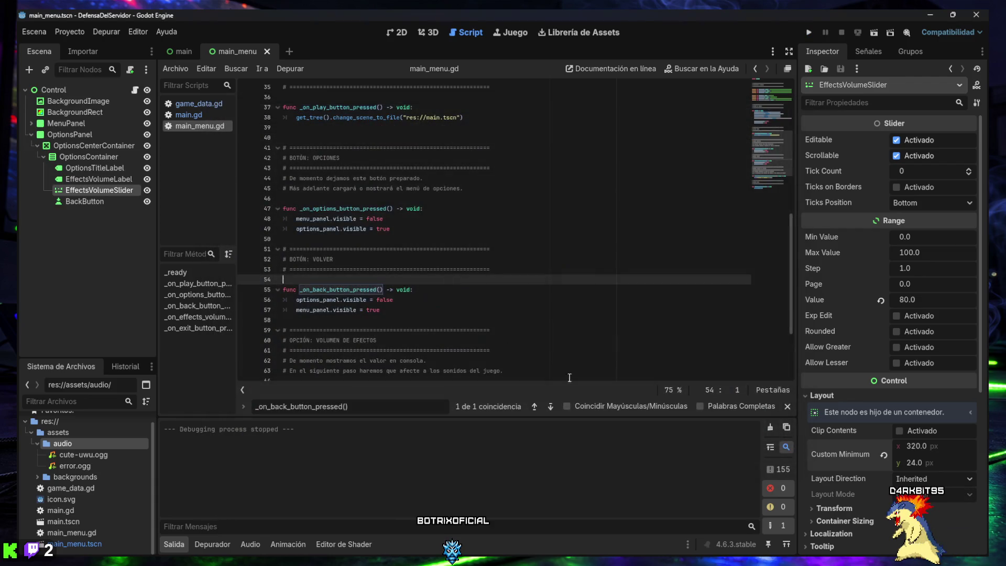
- Review the Volumen de efectos messages in the Output log, ending at 98.0
{"action": "left_click", "coordinate": [772, 469]}
{"action": "scroll", "coordinate": [389, 473], "scroll_direction": "up", "scroll_amount": 8}
{"action": "scroll", "coordinate": [388, 472], "scroll_direction": "down", "scroll_amount": 8}
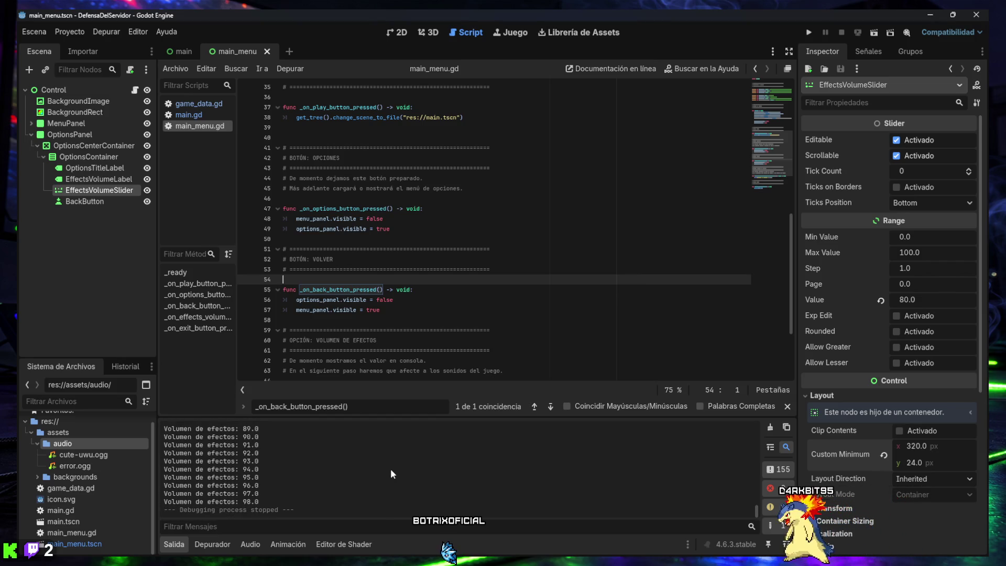
{"action": "left_click", "coordinate": [178, 545]}
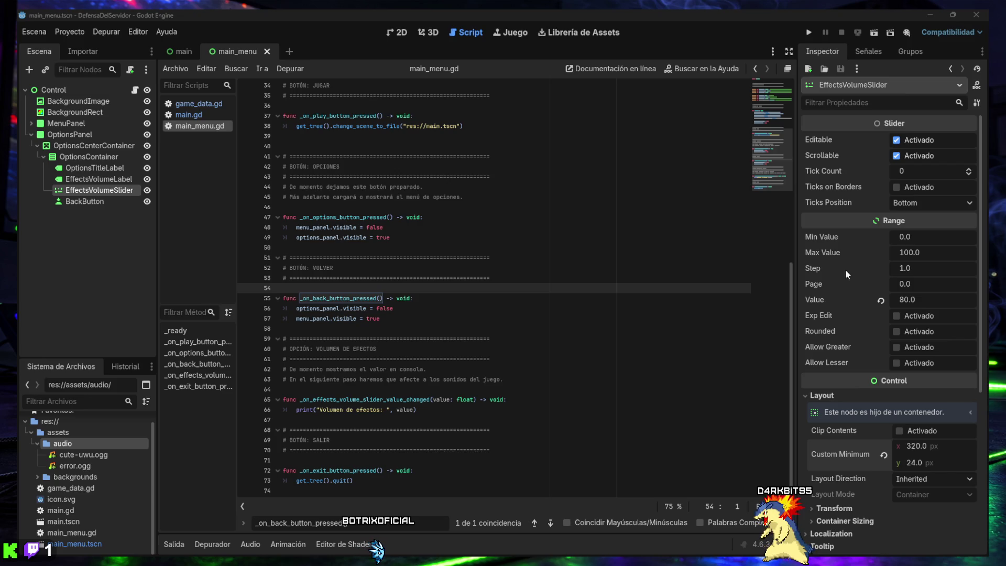
- Create a new GDScript at the project root named res://settings.gd
{"action": "scroll", "coordinate": [83, 462], "scroll_direction": "up", "scroll_amount": 1}
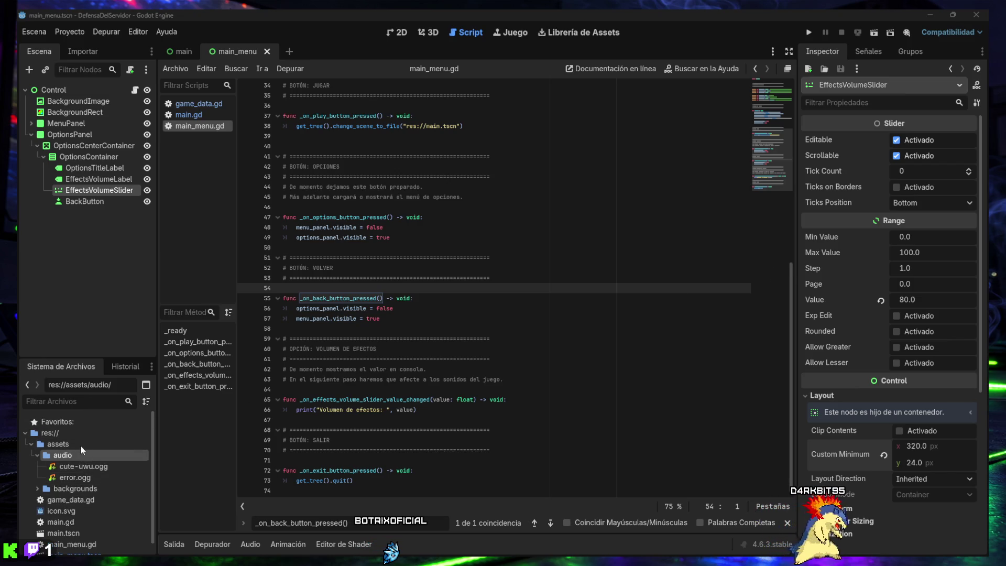
{"action": "left_click", "coordinate": [31, 444]}
{"action": "right_click", "coordinate": [35, 433]}
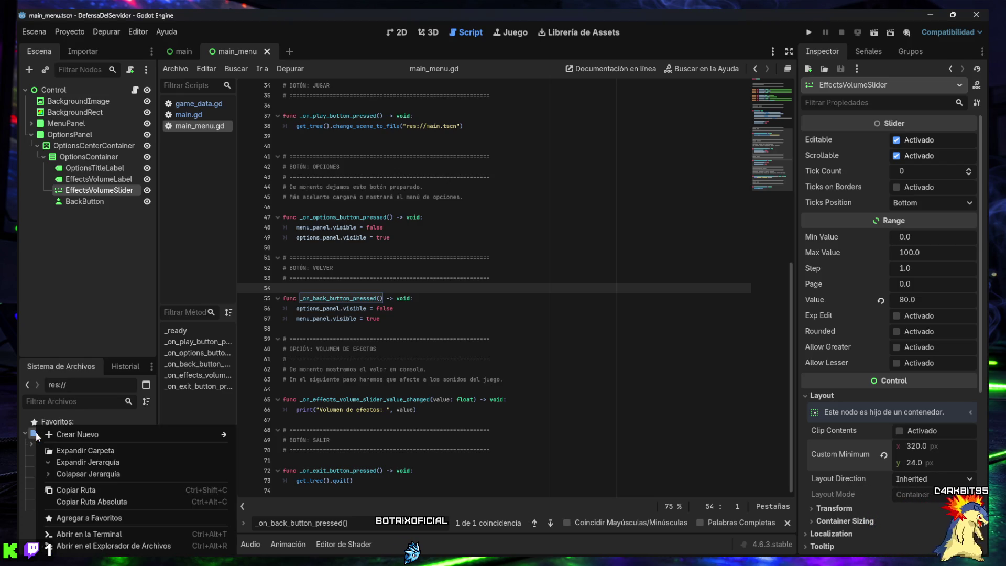
{"action": "mouse_move", "coordinate": [231, 434]}
{"action": "left_click", "coordinate": [268, 455]}
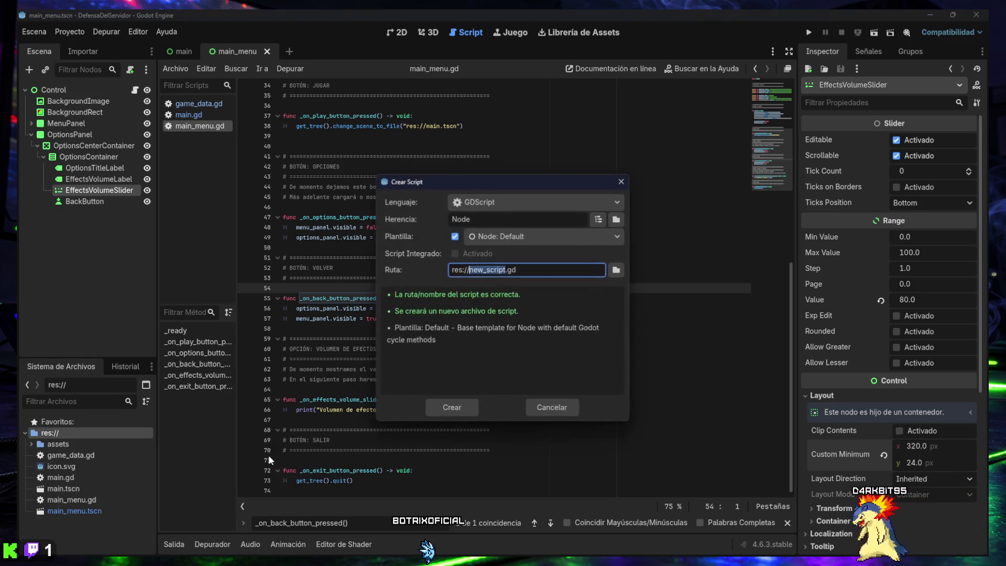
{"action": "left_click_drag", "start_coordinate": [530, 267], "coordinate": [471, 276]}
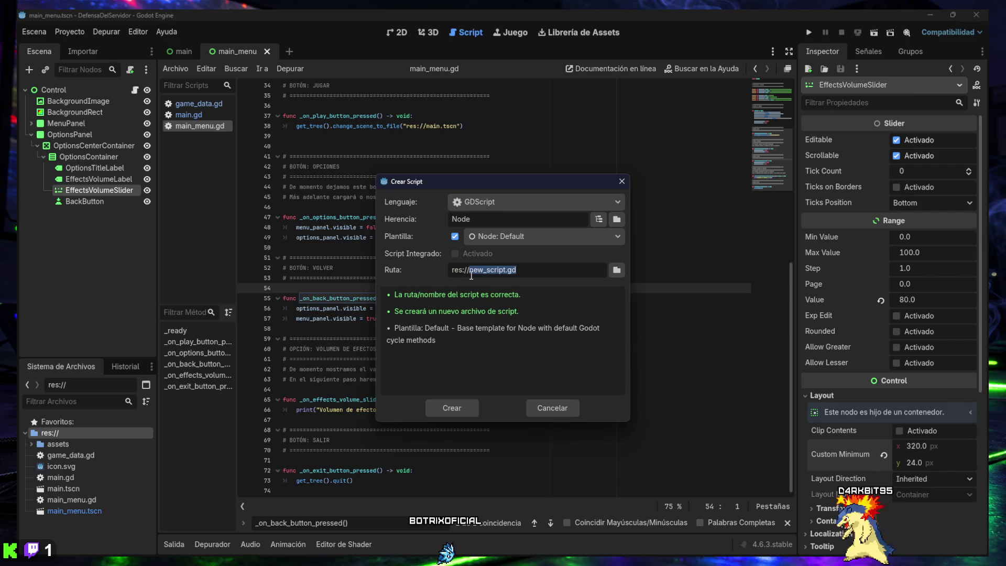
{"action": "type", "text": "settings.gd"}
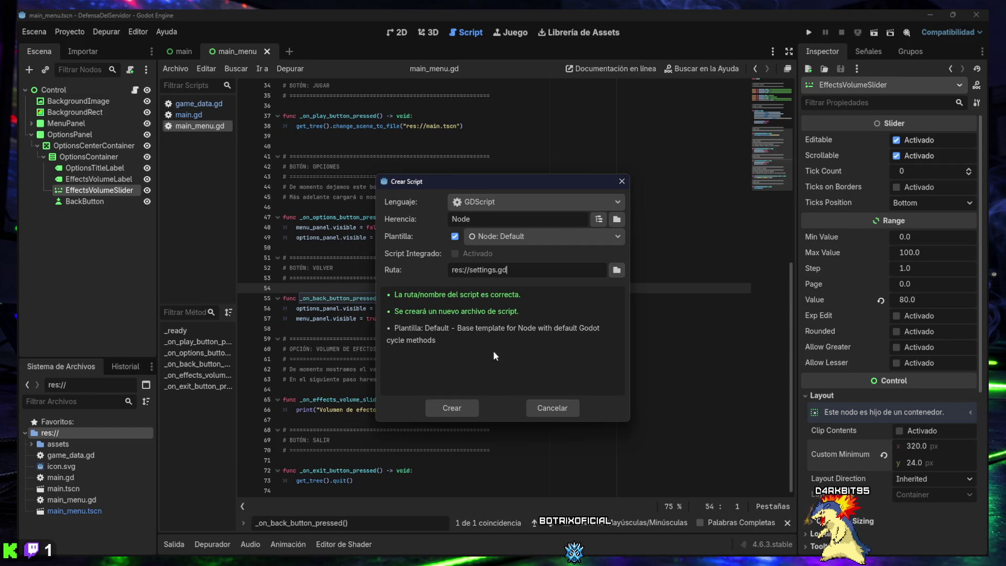
{"action": "left_click", "coordinate": [461, 409]}
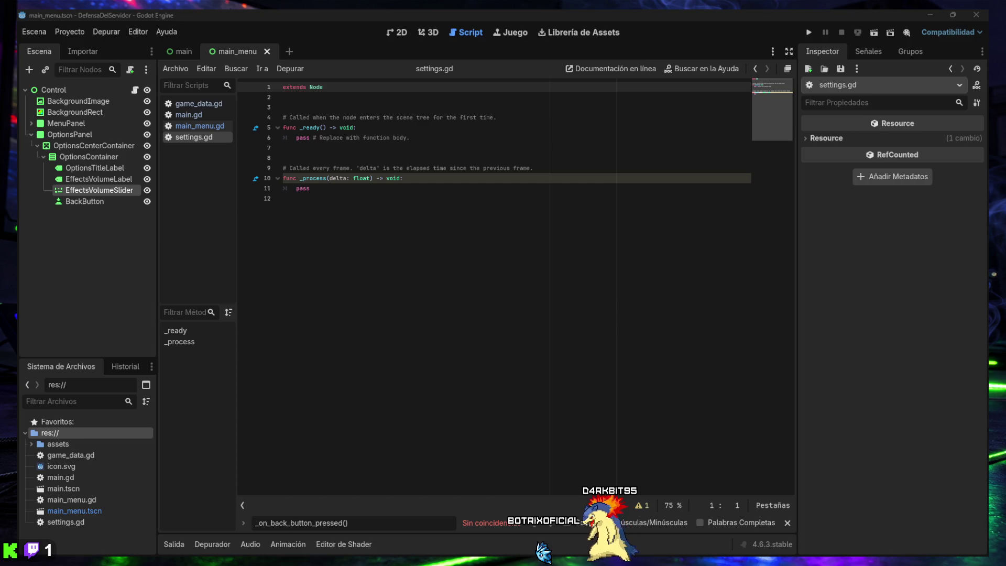
- Replace the settings.gd template with a global settings header and var effects_volume: float = 80.0
{"action": "mouse_move", "coordinate": [293, 199]}
{"action": "left_mouse_down"}
{"action": "mouse_move", "coordinate": [262, 147]}
{"action": "mouse_move", "coordinate": [251, 91]}
{"action": "left_mouse_up"}
{"action": "key", "text": "ctrl+v"}
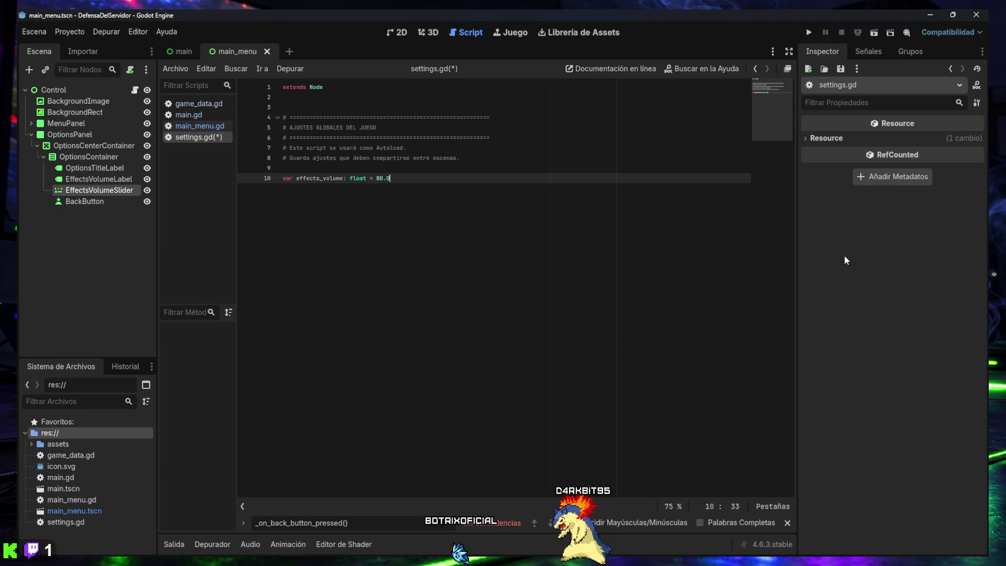
{"action": "left_click", "coordinate": [64, 33]}
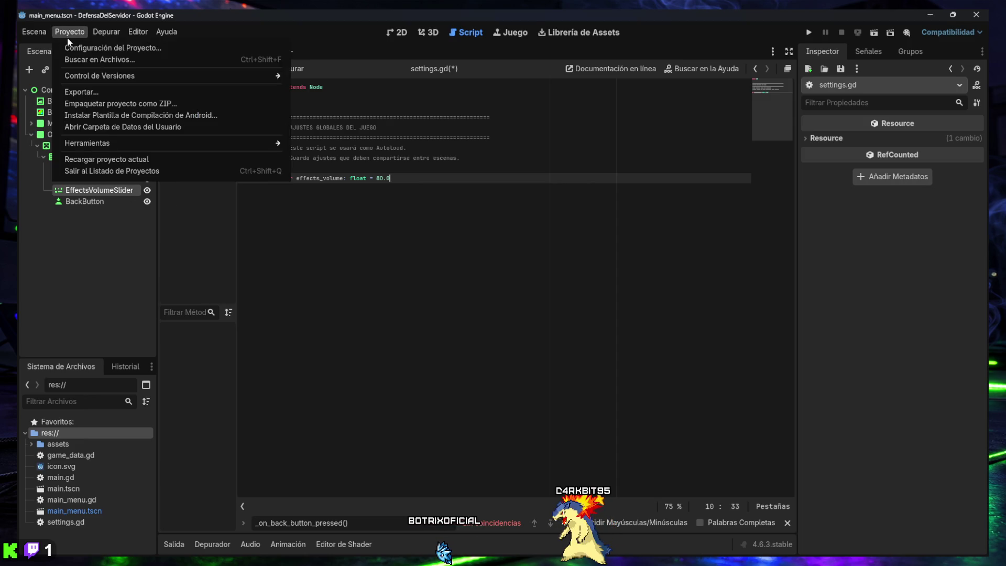
- Open Project Settings, filter for 'autoload', then clear the filter and maximize the window
{"action": "left_click", "coordinate": [73, 45]}
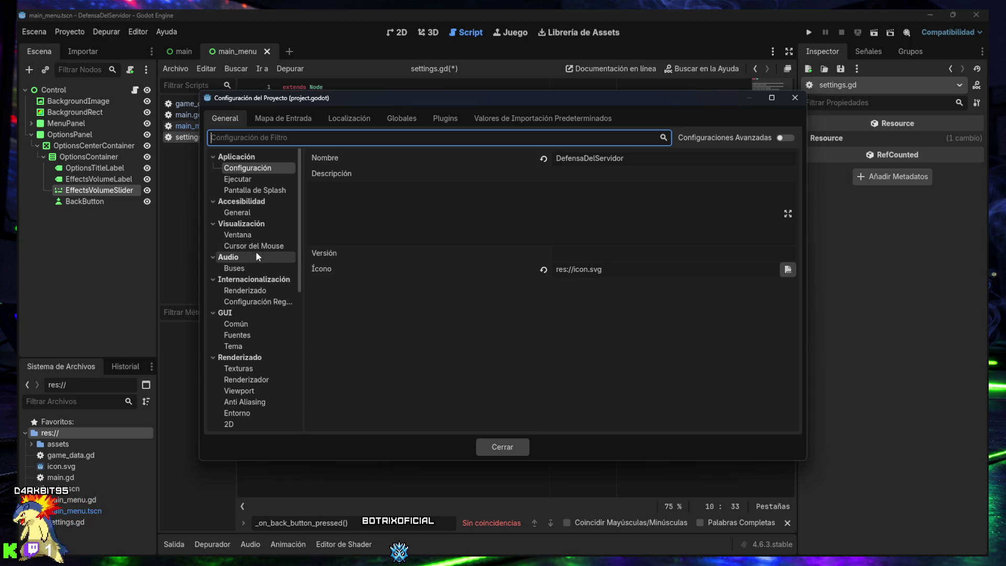
{"action": "left_click", "coordinate": [262, 138]}
{"action": "type", "text": "auto"}
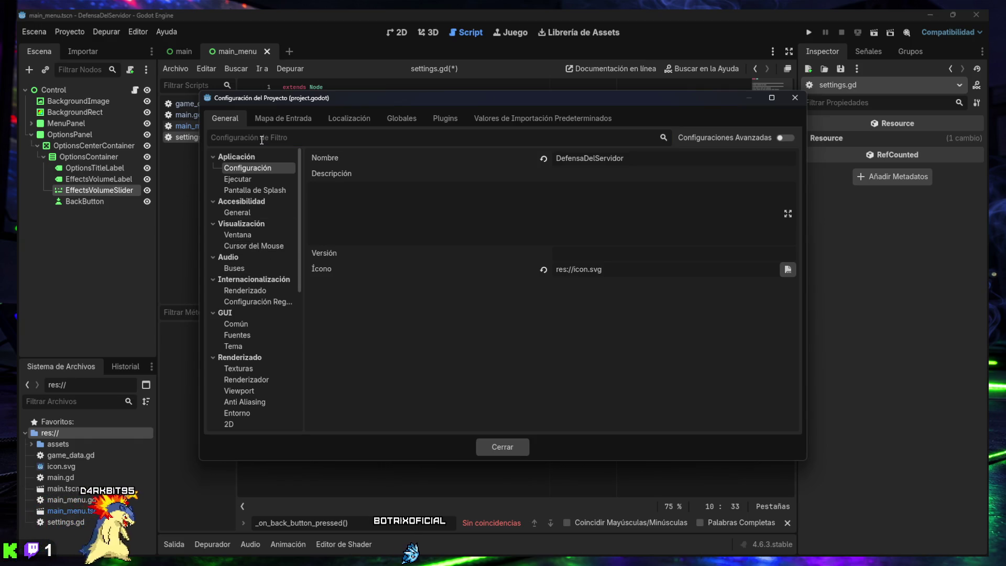
{"action": "type", "text": "load"}
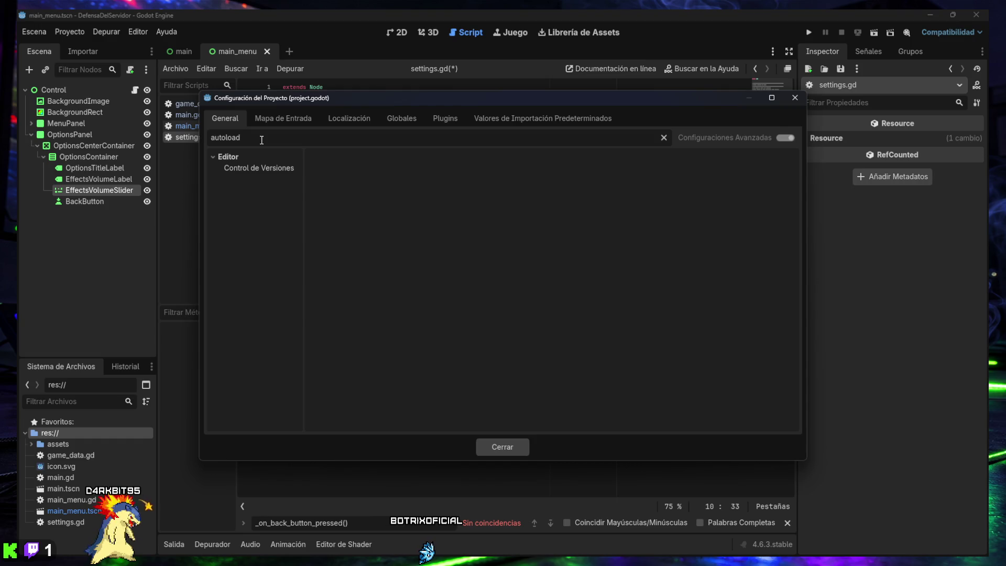
{"action": "left_click", "coordinate": [257, 168]}
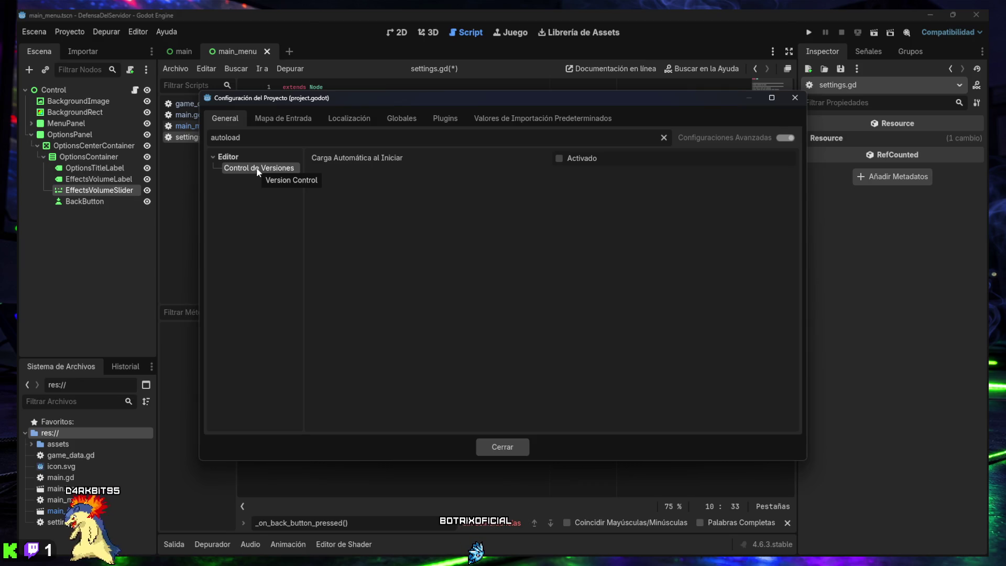
{"action": "double_click", "coordinate": [232, 157]}
{"action": "double_click", "coordinate": [232, 158]}
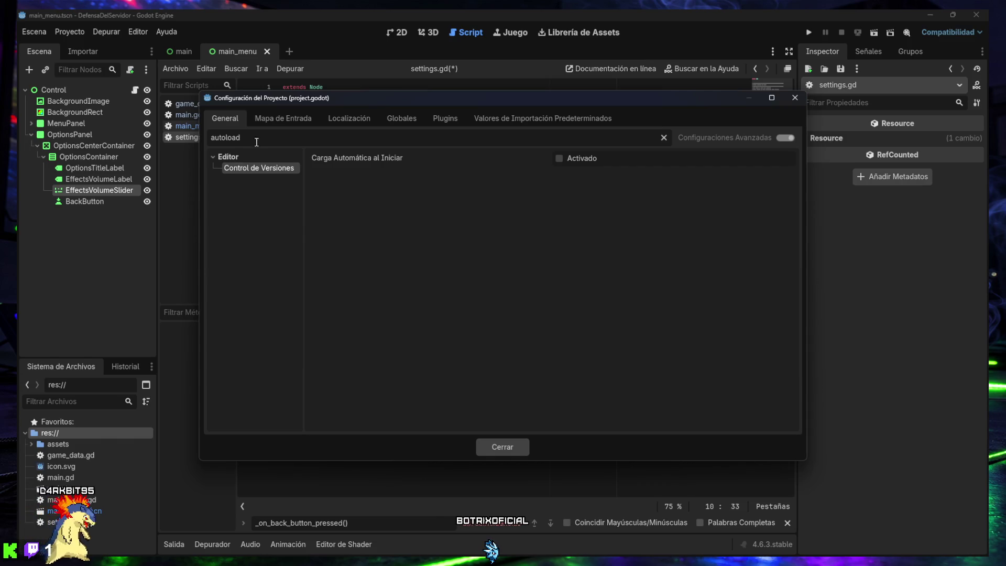
{"action": "left_click", "coordinate": [663, 138]}
{"action": "scroll", "coordinate": [268, 341], "scroll_direction": "down", "scroll_amount": 5}
{"action": "left_click", "coordinate": [772, 98]}
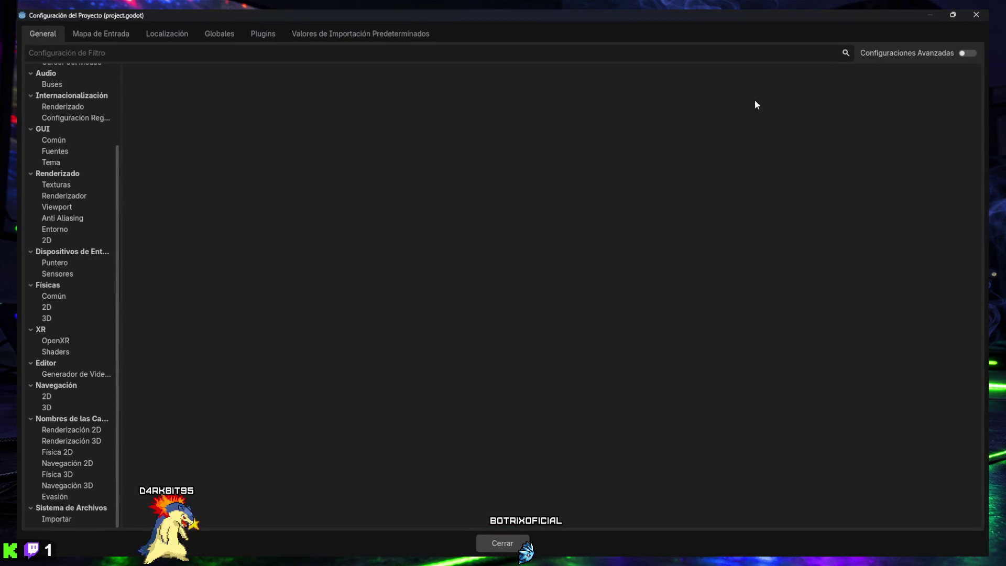
- Scroll through the Project Settings list and take a screen capture of it
{"action": "scroll", "coordinate": [89, 306], "scroll_direction": "up", "scroll_amount": 4}
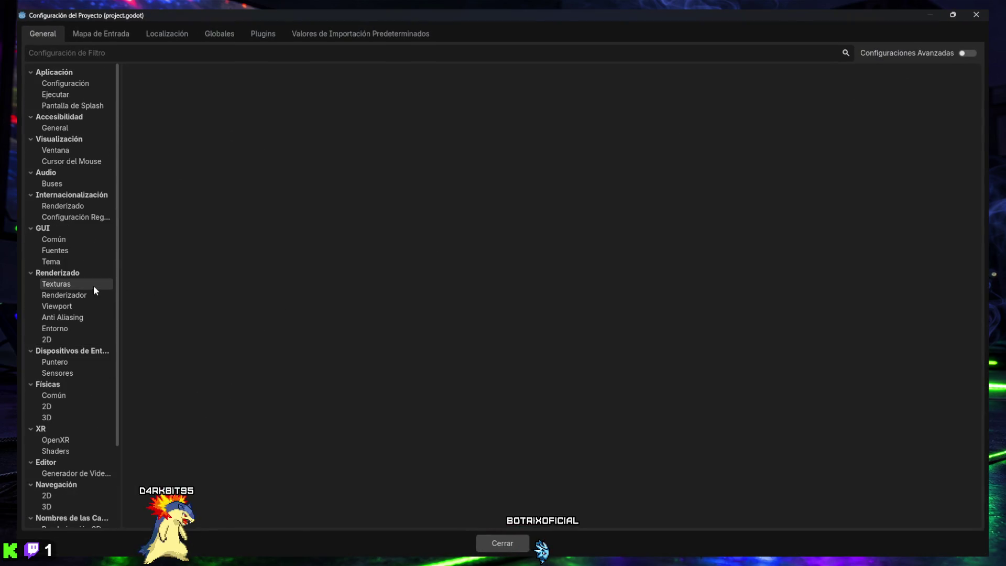
{"action": "scroll", "coordinate": [95, 285], "scroll_direction": "down", "scroll_amount": 4}
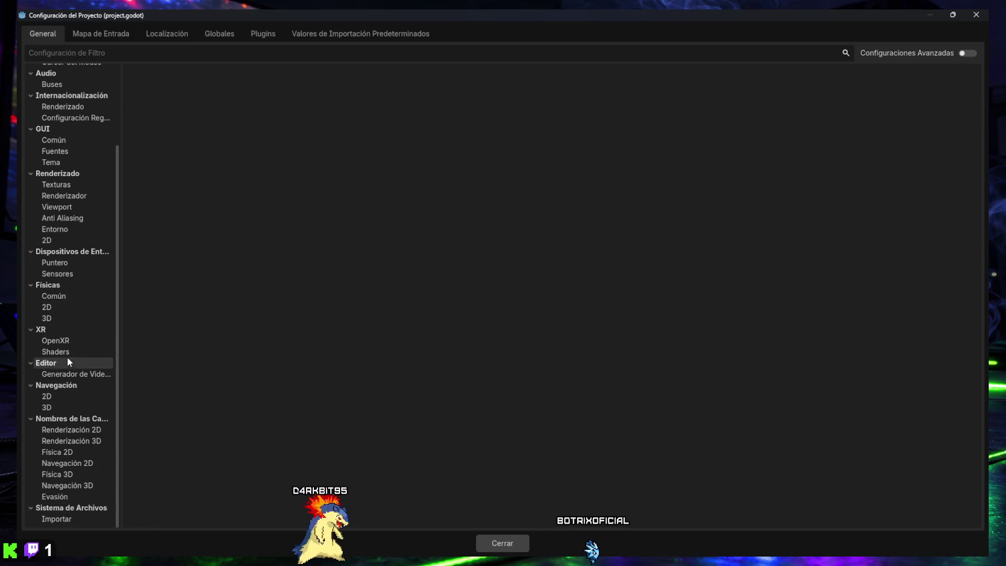
{"action": "scroll", "coordinate": [66, 332], "scroll_direction": "up", "scroll_amount": 3}
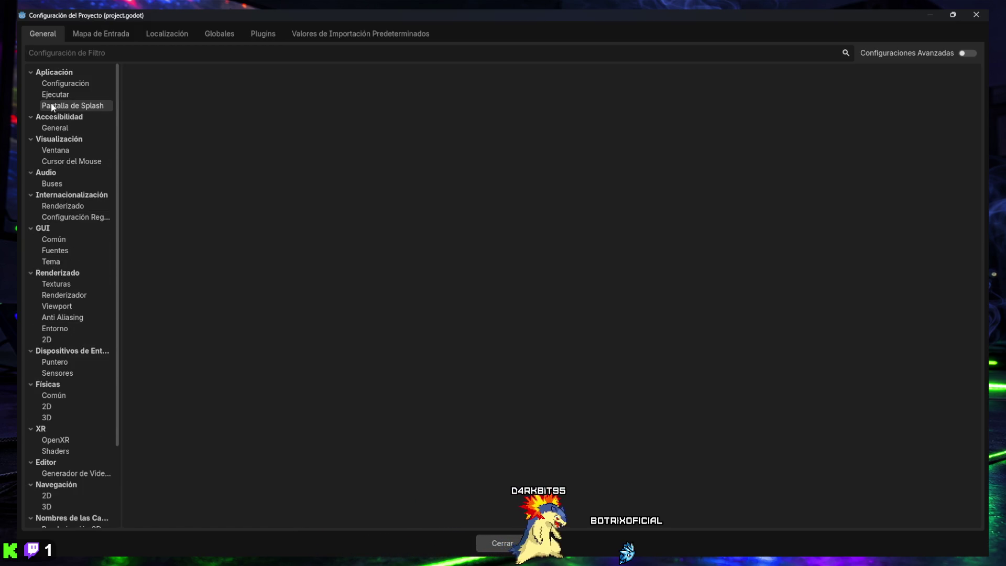
{"action": "key", "text": "super+shift+s"}
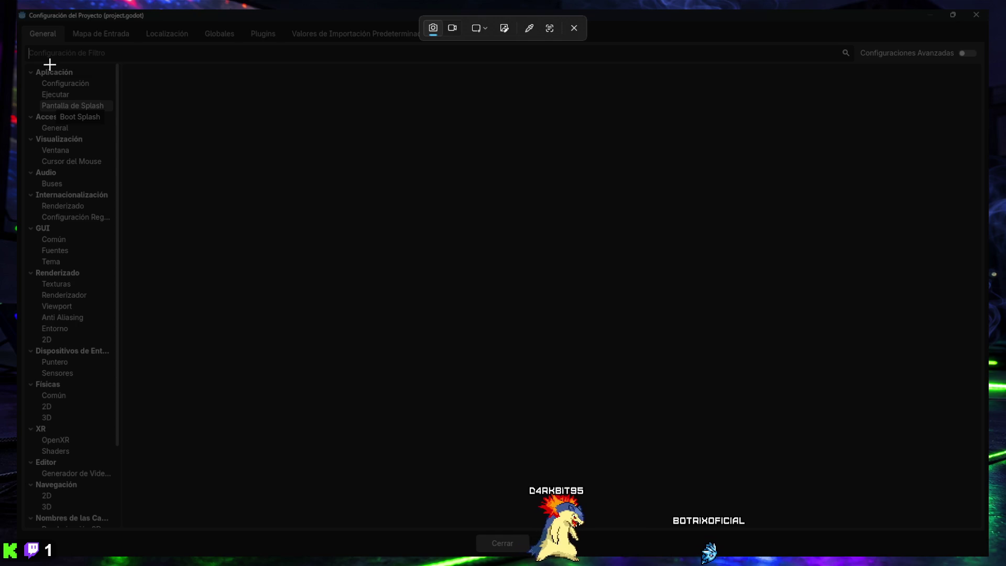
{"action": "left_click", "coordinate": [50, 64]}
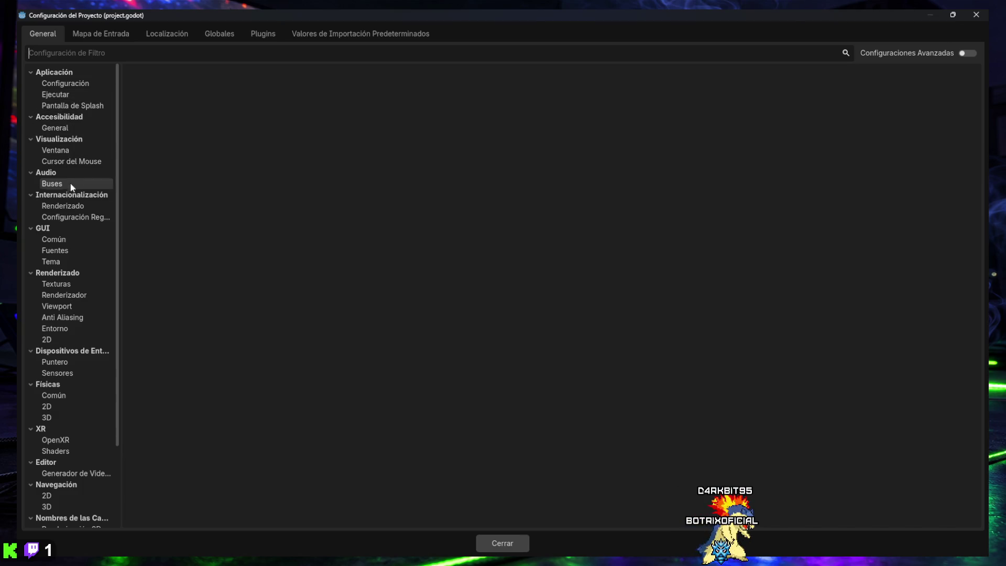
- Filter for 'carga automati', toggle Carga Automática al Iniciar on and back off, then view Localización
{"action": "type", "text": "ca"}
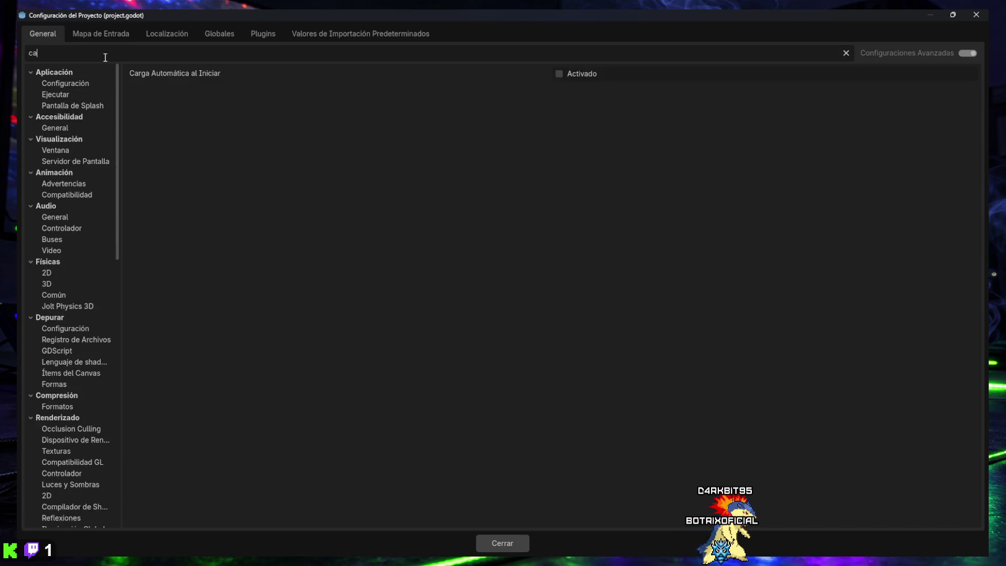
{"action": "type", "text": "rga automati"}
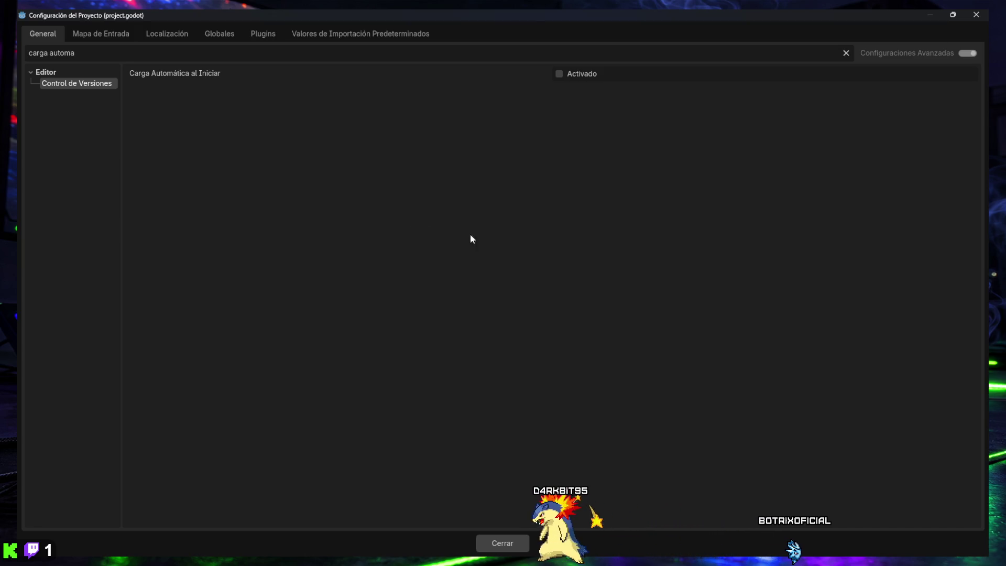
{"action": "left_click", "coordinate": [560, 74]}
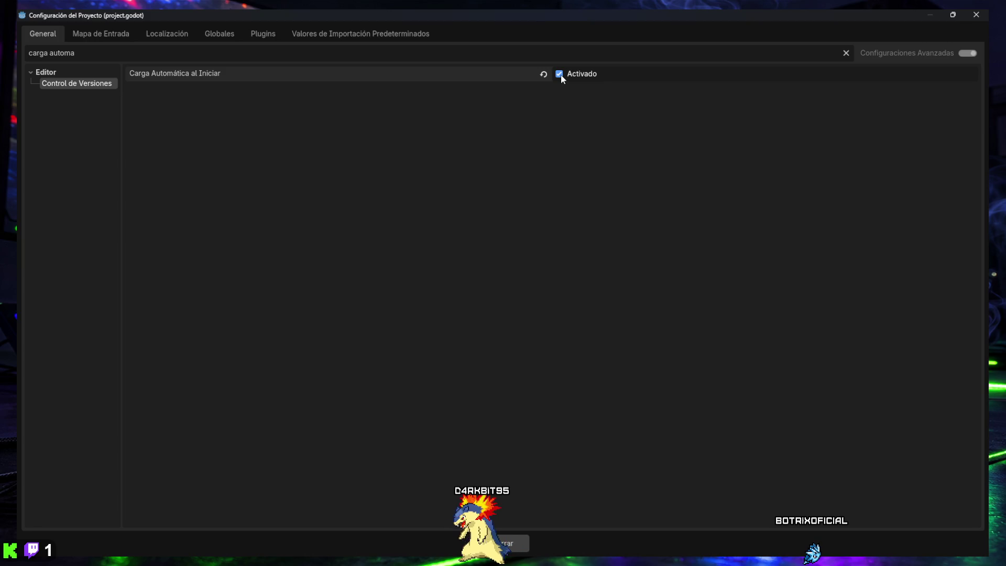
{"action": "left_click", "coordinate": [560, 75]}
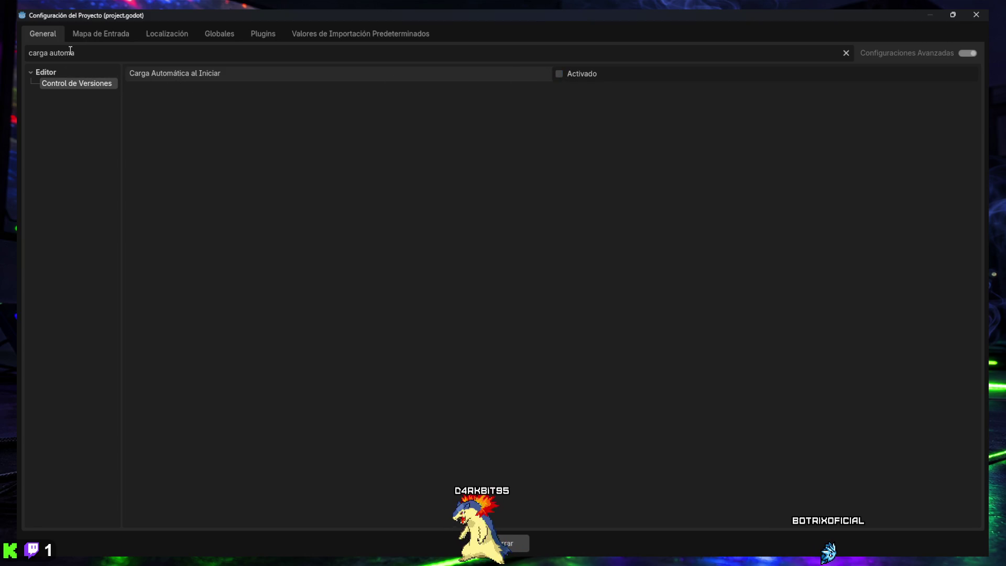
{"action": "left_click", "coordinate": [99, 38]}
{"action": "left_click", "coordinate": [164, 38]}
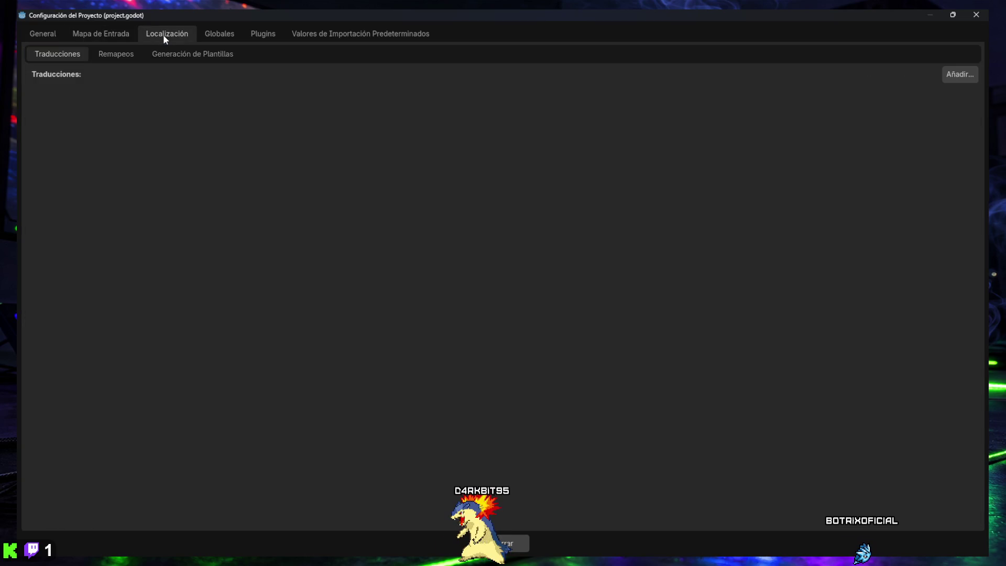
- Add res://settings.gd as a global autoload named Settings and close Project Settings
{"action": "left_click", "coordinate": [118, 35]}
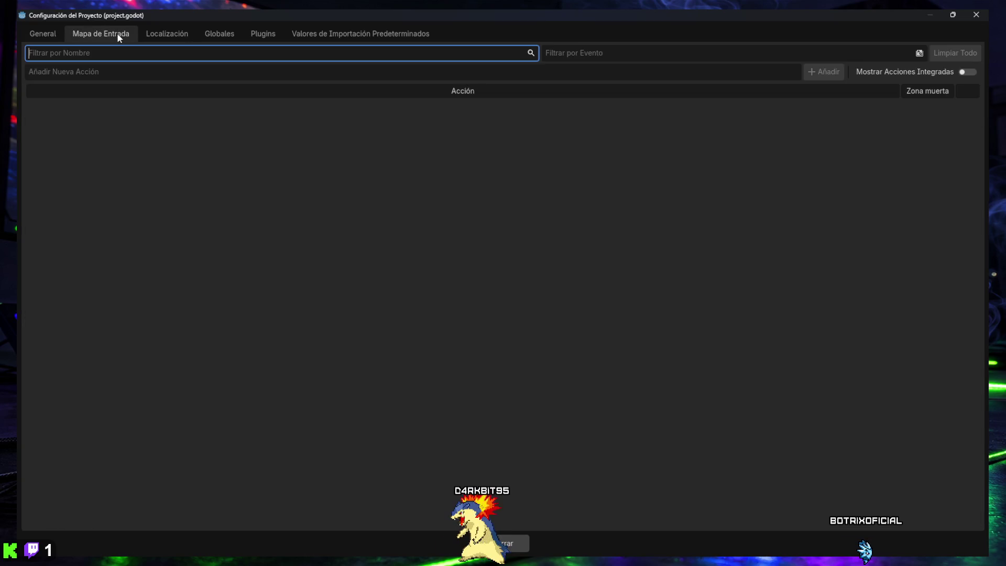
{"action": "left_click", "coordinate": [214, 36]}
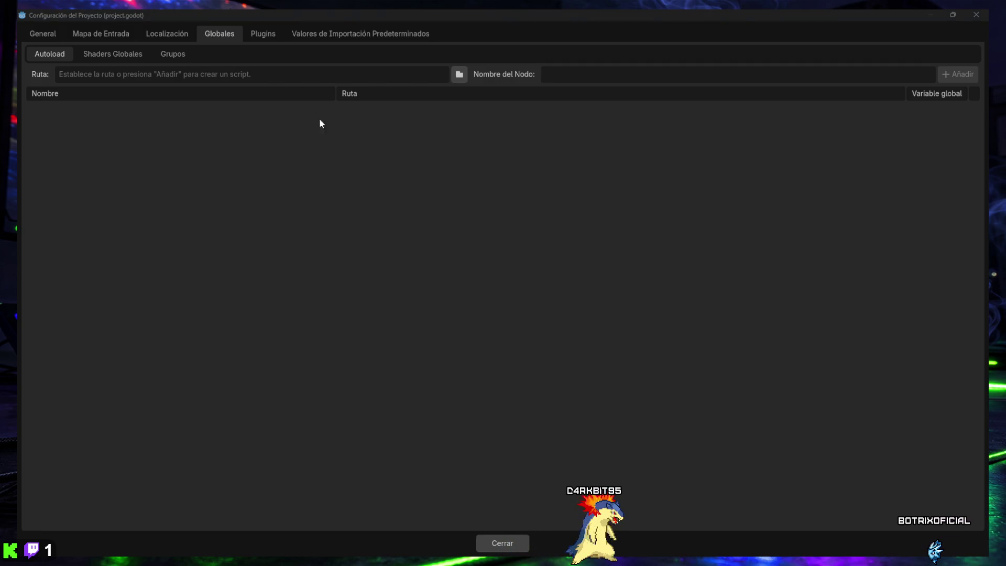
{"action": "type", "text": "res://settings.gd"}
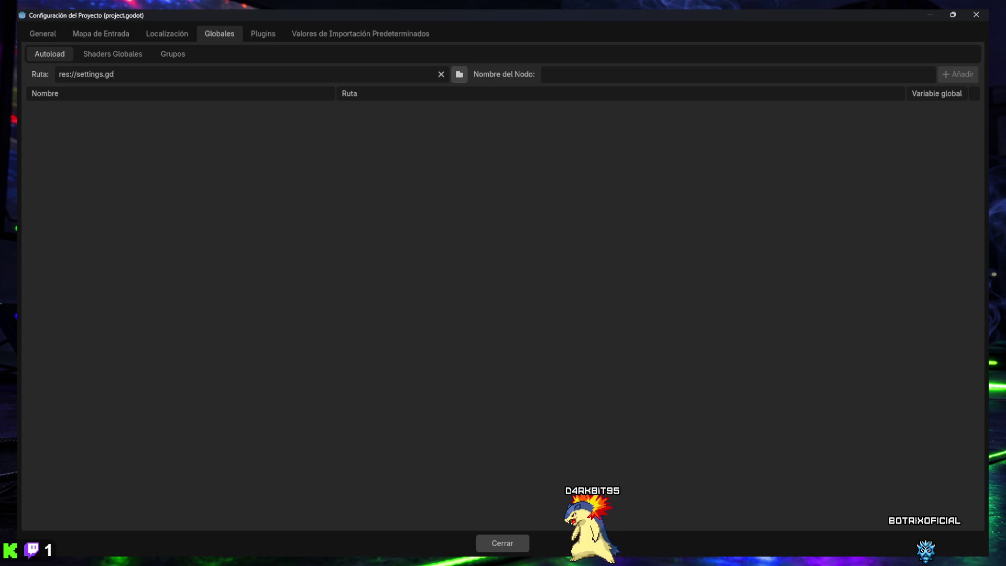
{"action": "left_click", "coordinate": [611, 73]}
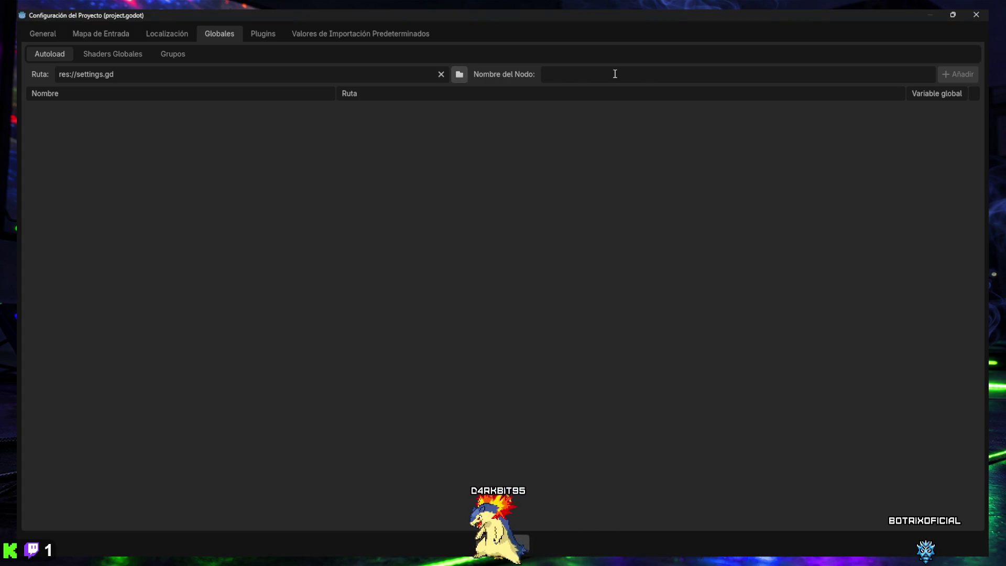
{"action": "type", "text": "Settings"}
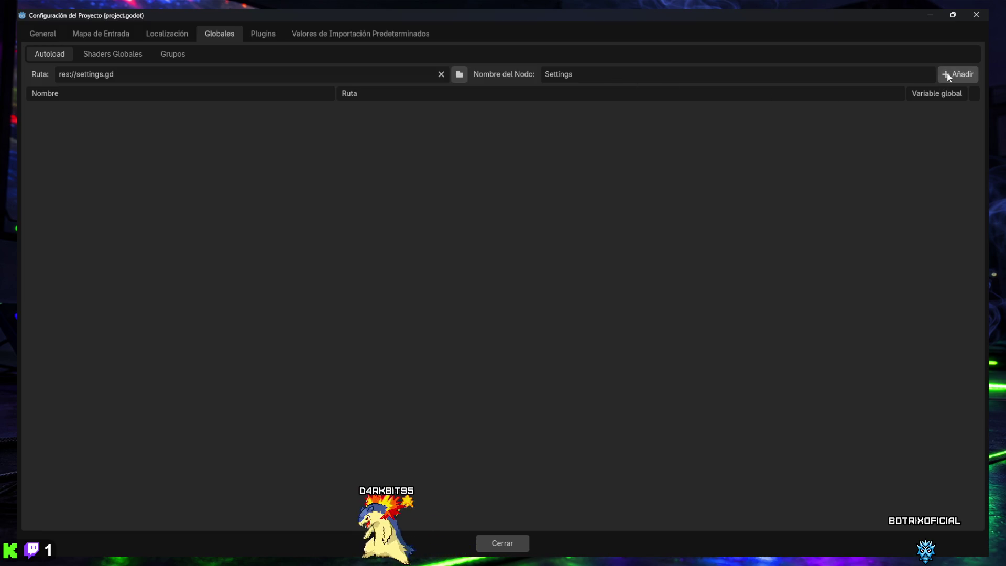
{"action": "left_click", "coordinate": [949, 74]}
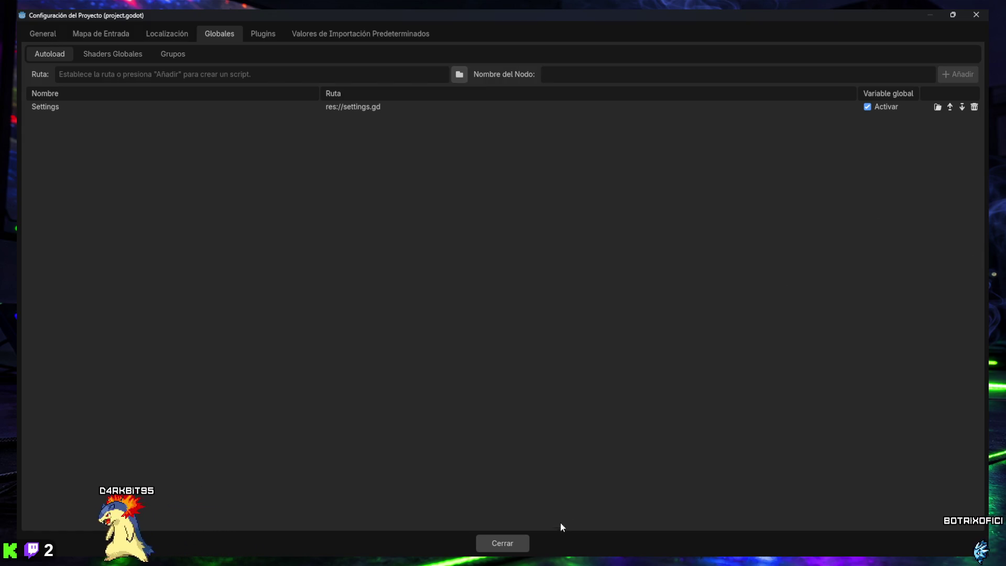
{"action": "left_click", "coordinate": [498, 548]}
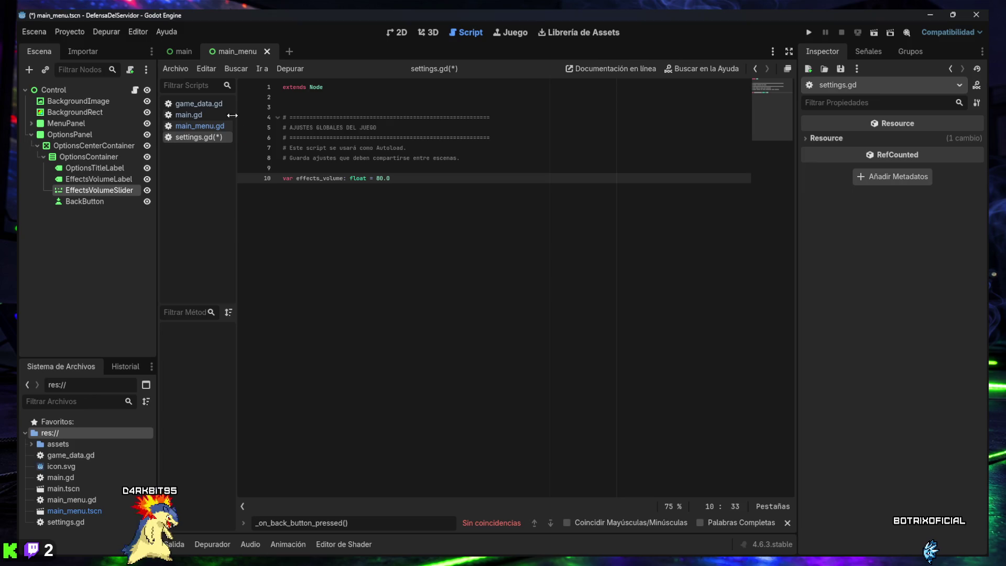
- Save settings.gd and make main_menu.gd's slider handler store its value in Settings.effects_volume
{"action": "key", "text": "ctrl+s"}
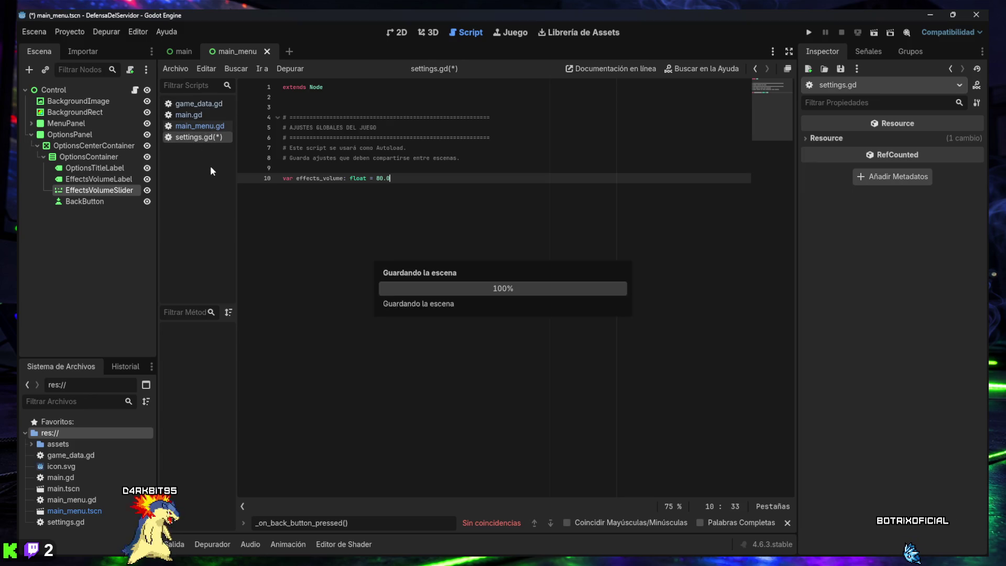
{"action": "left_click", "coordinate": [203, 127]}
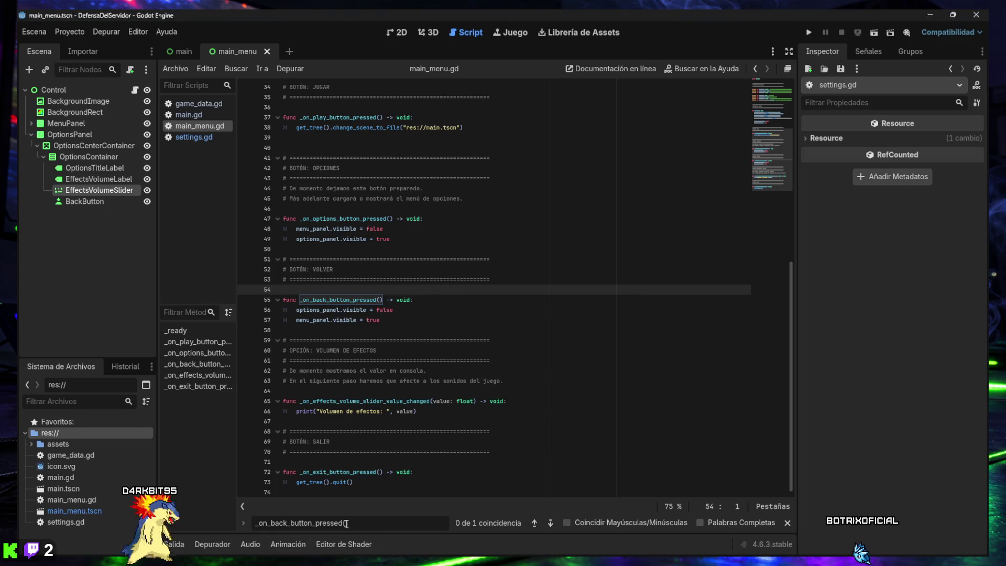
{"action": "type", "text": "func _on_effects_volume_slider_value_changed(value: float) -> void:"}
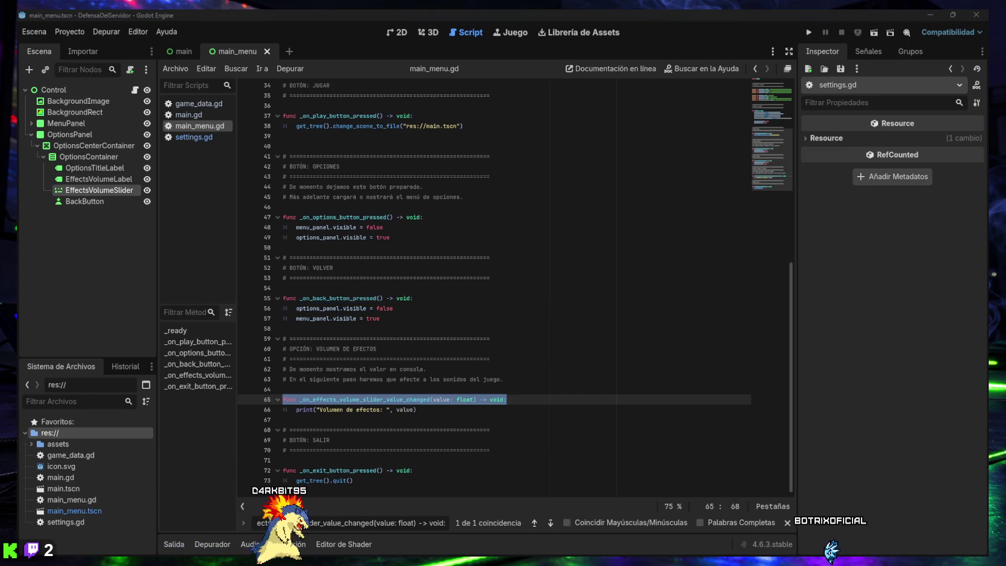
{"action": "left_click_drag", "start_coordinate": [423, 414], "coordinate": [280, 406]}
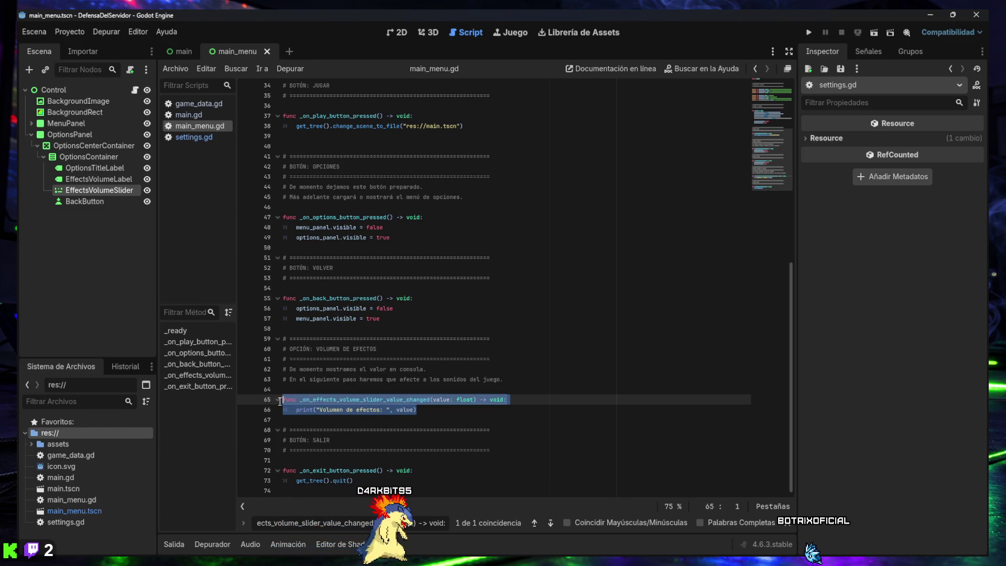
{"action": "type", "text": "func _on_effects_volume_slider_value_changed(value: float) -> void: \tSettings.effects_volume = value \tprint(\"Volumen de efectos: \", Settings.effects_volume)"}
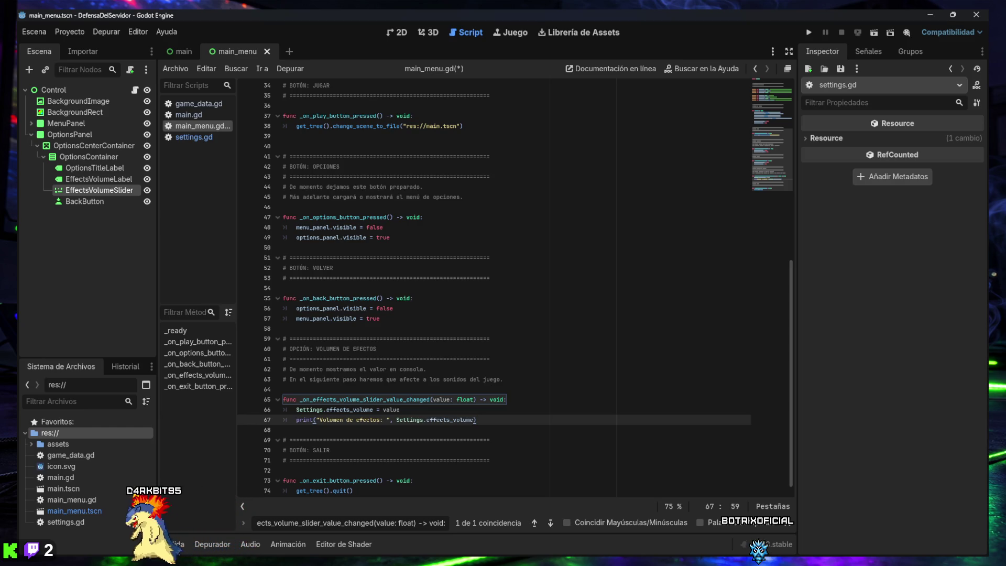
- Add 'effects_volume_slider.value = Settings.effects_volume' after line 30 in _ready and save main_menu.gd
{"action": "left_click", "coordinate": [201, 136]}
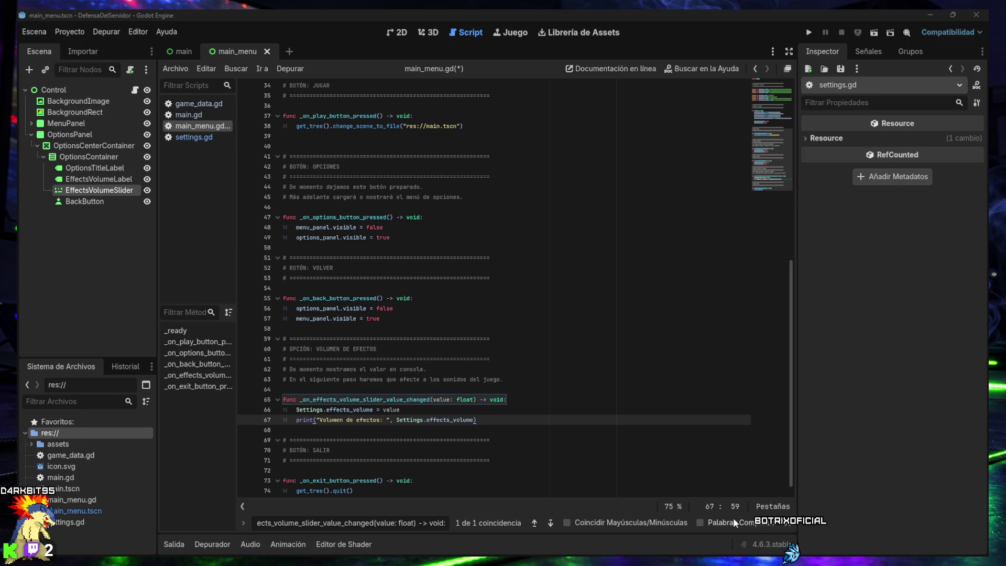
{"action": "key", "text": "ctrl+a"}
{"action": "type", "text": "menu_panel.visible = true"}
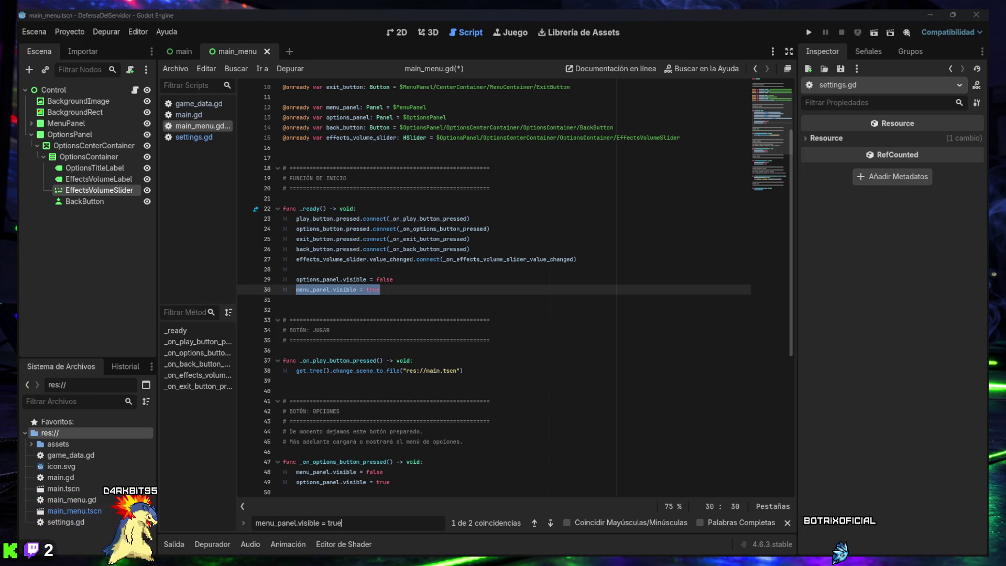
{"action": "left_click", "coordinate": [418, 291]}
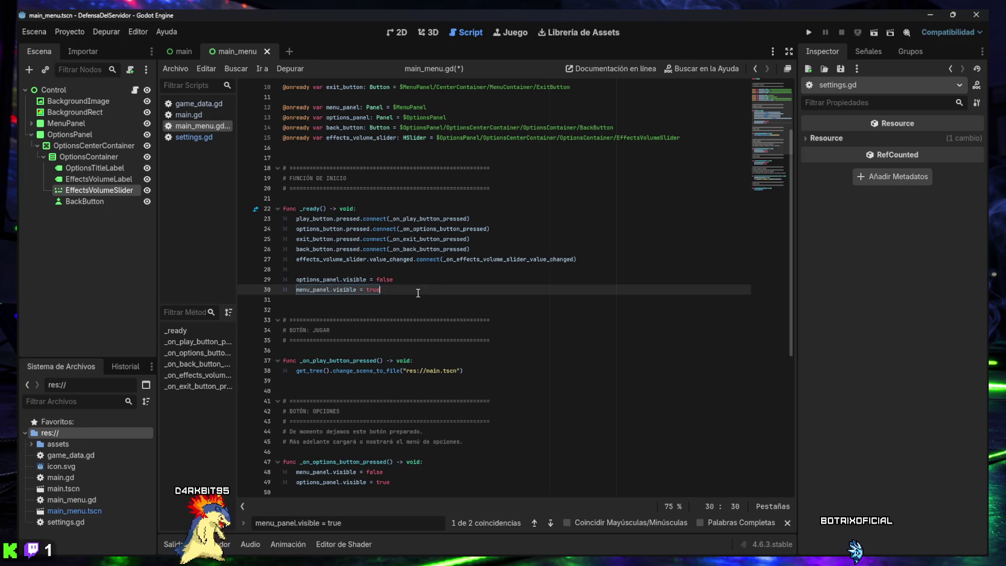
{"action": "key", "text": "Return"}
{"action": "key", "text": "Return"}
{"action": "type", "text": "effects_volume_slider.value = Settings.effects_volume"}
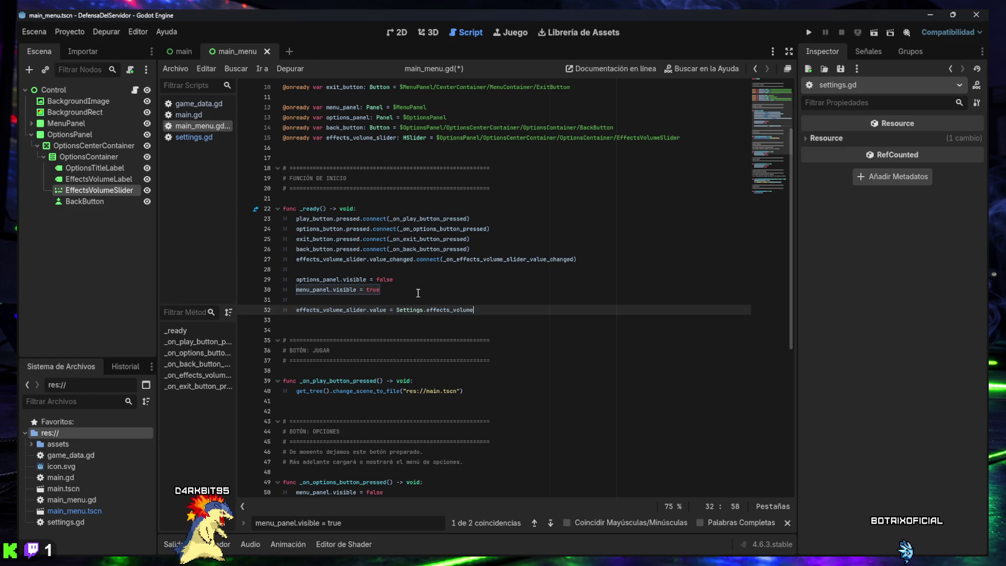
{"action": "key", "text": "ctrl+s"}
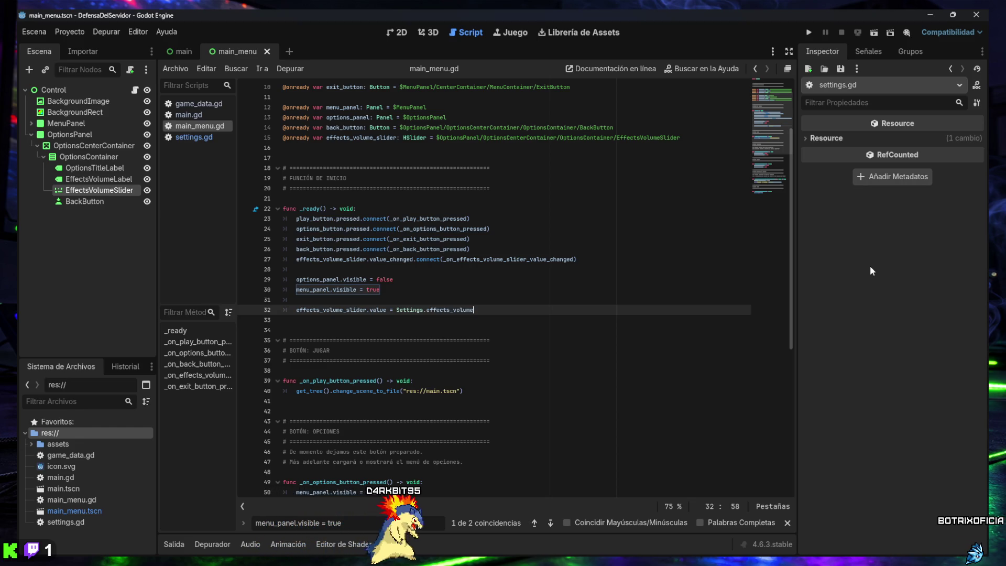
{"action": "left_click", "coordinate": [181, 117]}
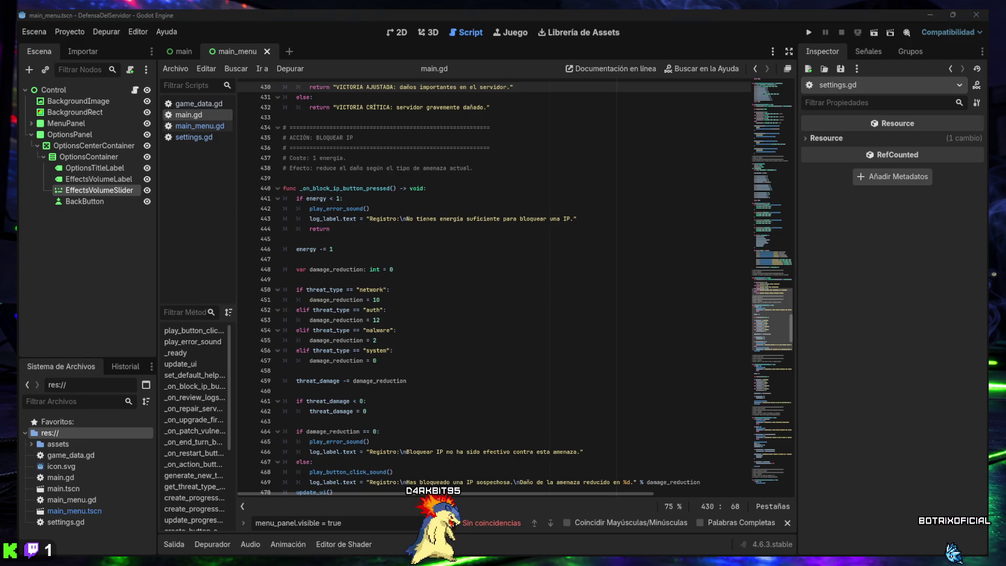
- Paste a get_effects_volume_db() helper above play_button_click_sound in main.gd
{"action": "left_click", "coordinate": [404, 523]}
{"action": "key", "text": "ctrl+a"}
{"action": "type", "text": "func play_button_click_sound() -> void:"}
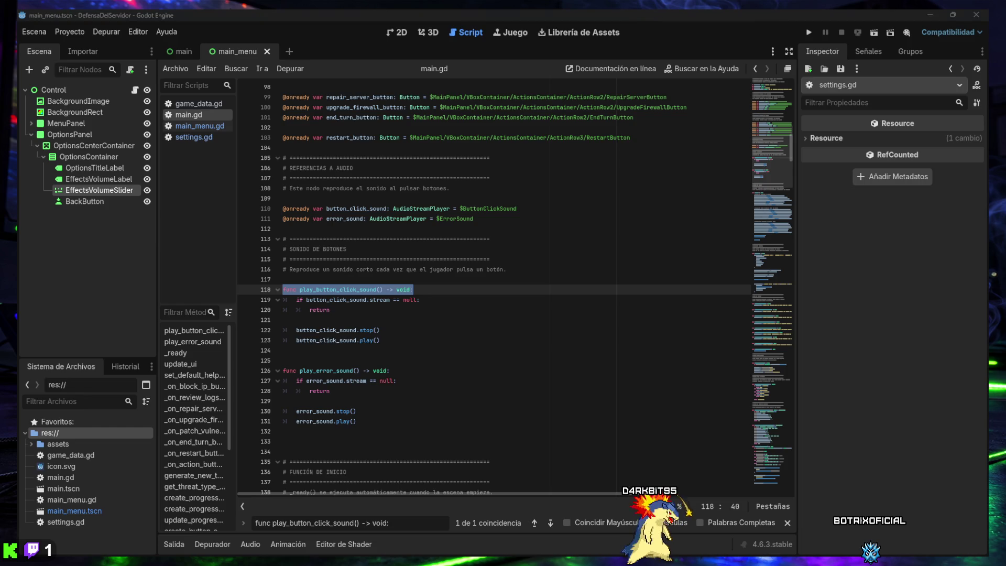
{"action": "left_click", "coordinate": [413, 270]}
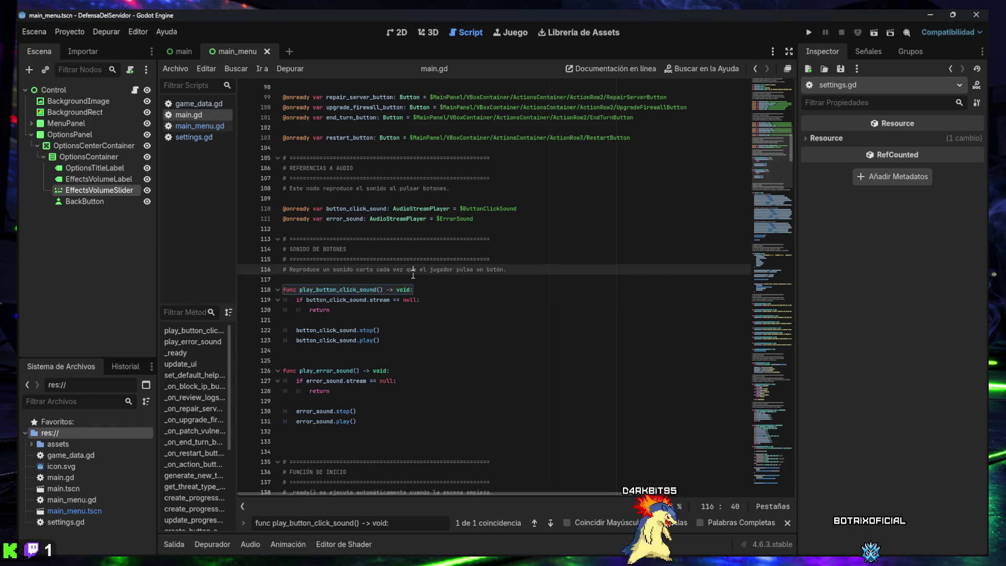
{"action": "key", "text": "Return"}
{"action": "type", "text": "func get_effects_volume_db() -> float: \tif Settings.effects_volume <= 0: \t\treturn -80.0  \treturn linear_to_db(Settings.effects_volume / 100.0)"}
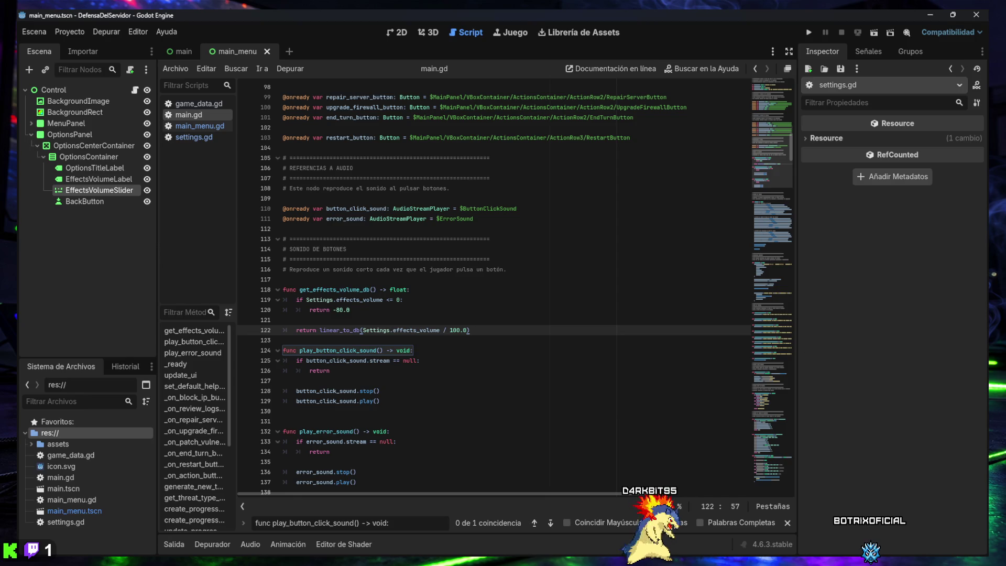
{"action": "scroll", "coordinate": [692, 318], "scroll_direction": "down", "scroll_amount": 2}
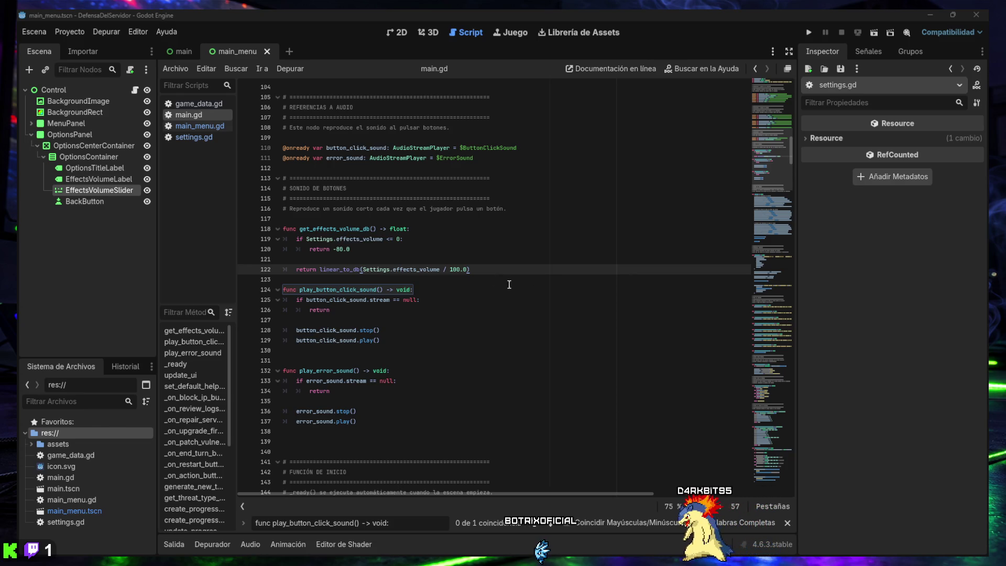
- Set click and error sound volume_db from get_effects_volume_db(), save main.gd, and run the project
{"action": "left_click", "coordinate": [355, 320]}
{"action": "type", "text": "button_click_sound.volume_db = get_effects_volume_db()"}
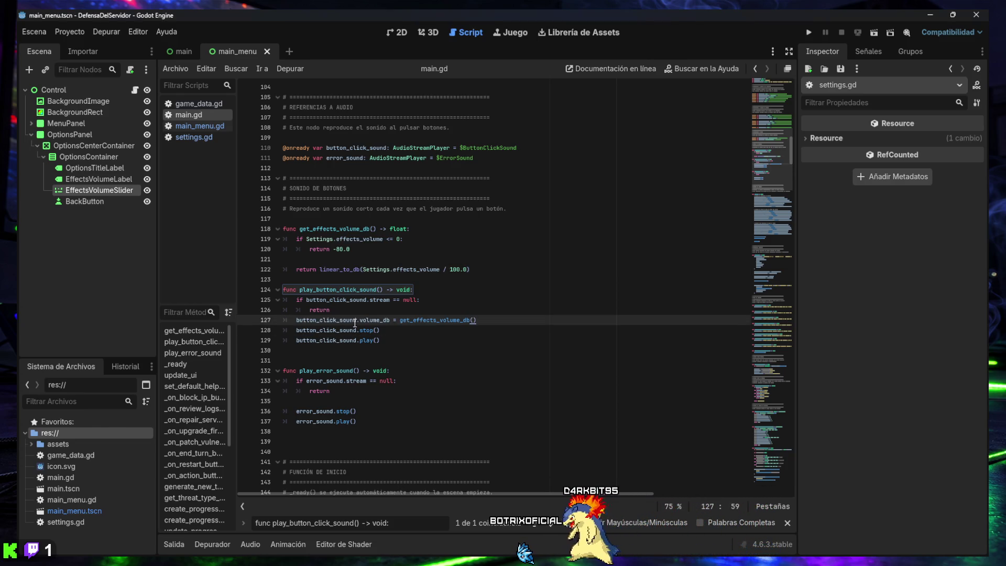
{"action": "left_click", "coordinate": [351, 308]}
{"action": "key", "text": "Return"}
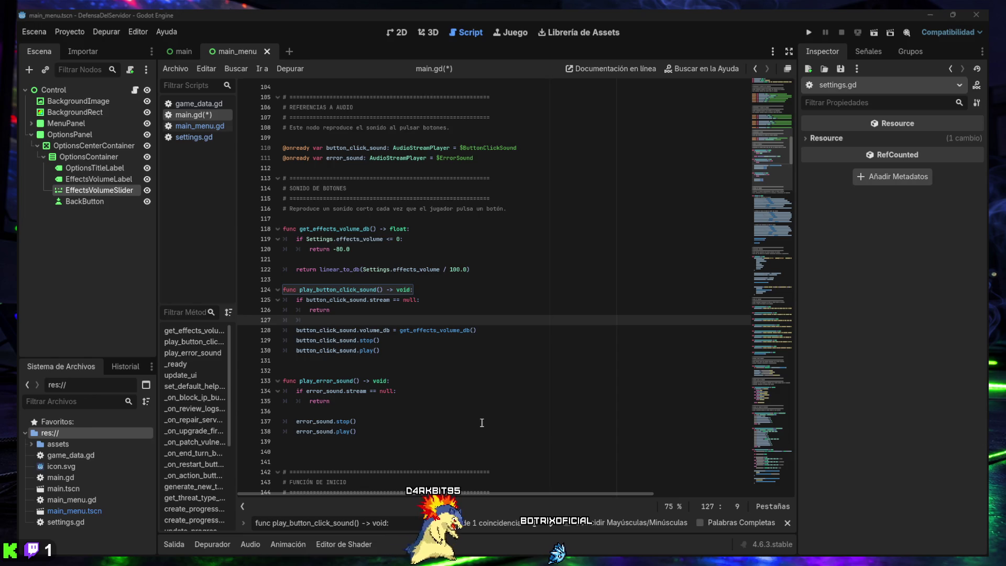
{"action": "left_click", "coordinate": [330, 411]}
{"action": "type", "text": "error_sound.volume_db = get_effects_volume_db()"}
{"action": "left_click", "coordinate": [363, 400]}
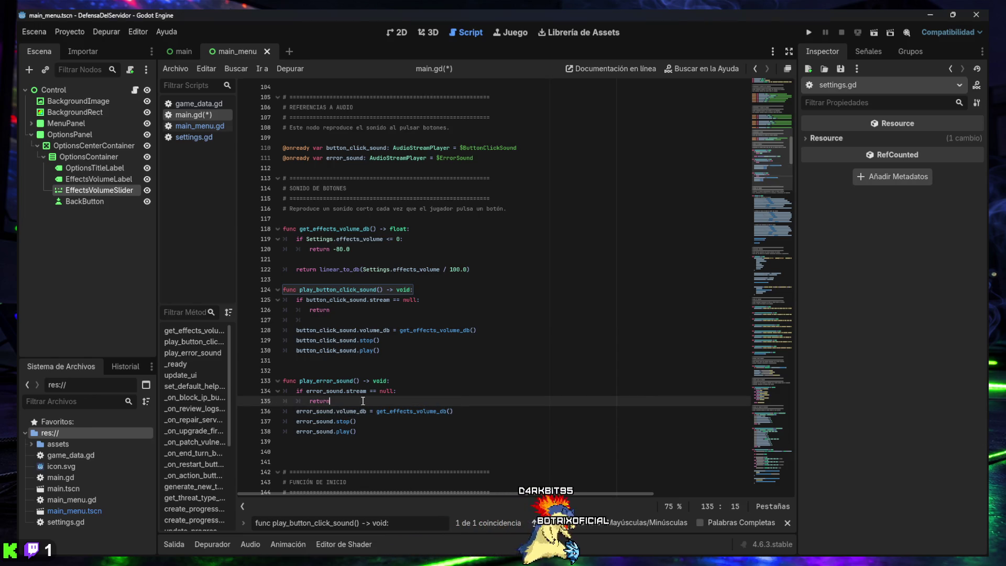
{"action": "key", "text": "Return"}
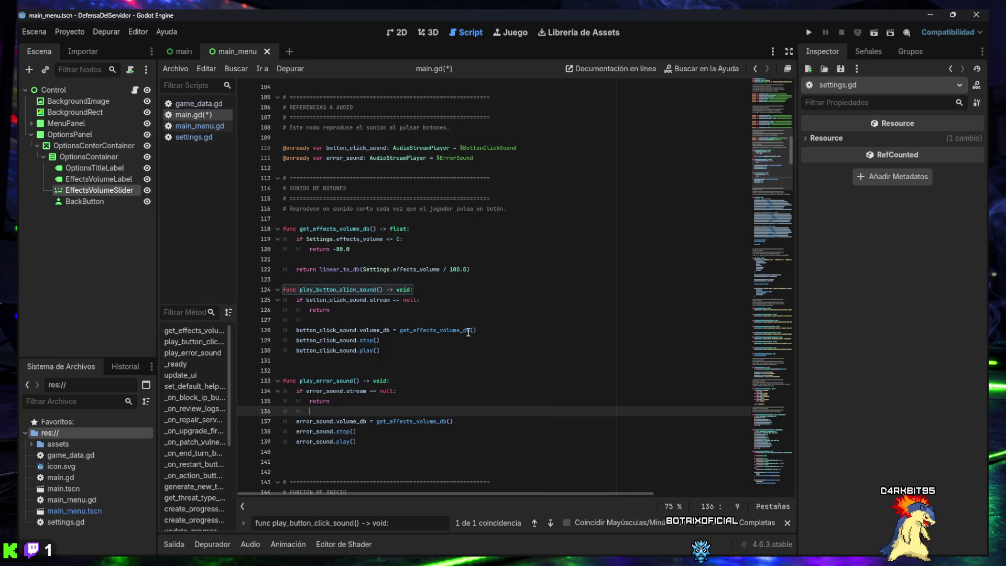
{"action": "left_click", "coordinate": [422, 320]}
{"action": "key", "text": "ctrl+s"}
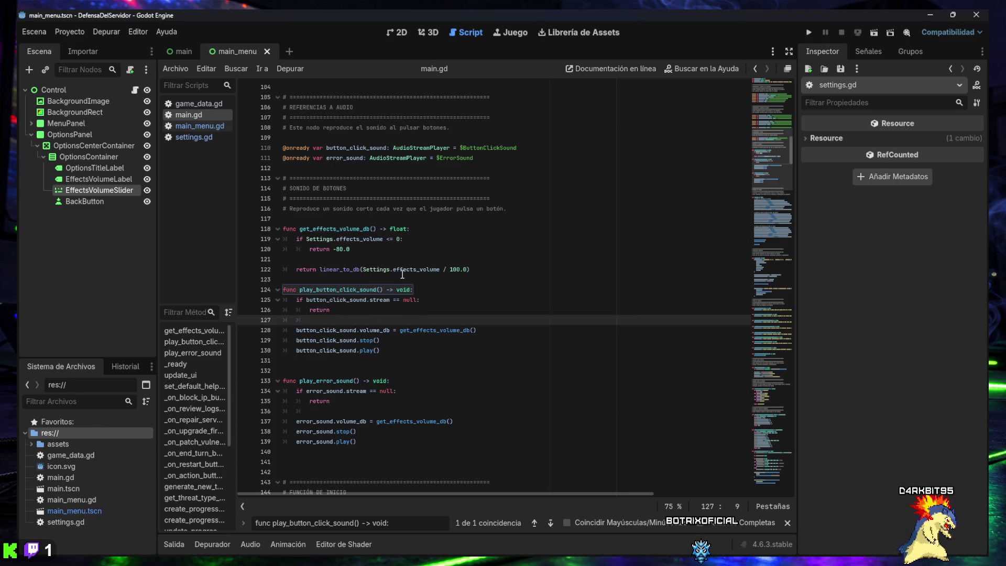
{"action": "left_click", "coordinate": [807, 32]}
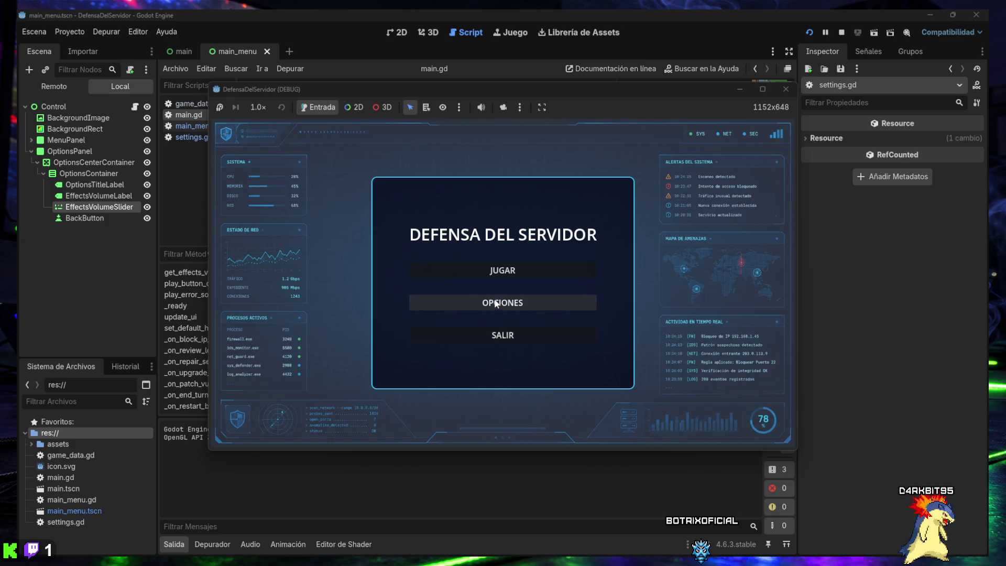
- Lower effects volume to about 66, start a game, block an IP, end the turn, and restart
{"action": "left_click", "coordinate": [499, 296]}
{"action": "left_click_drag", "start_coordinate": [559, 294], "coordinate": [490, 294]}
{"action": "left_click", "coordinate": [502, 314]}
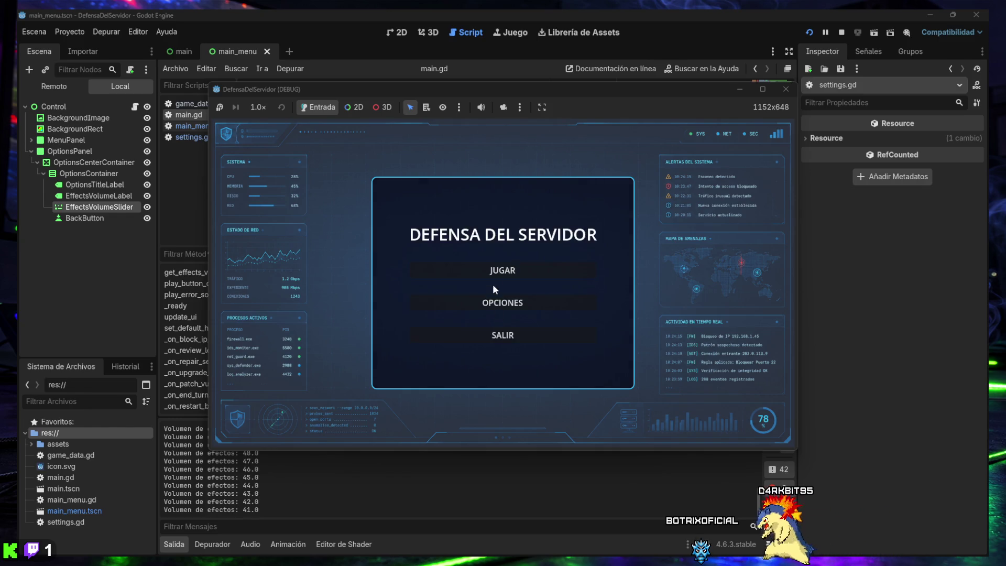
{"action": "left_click", "coordinate": [497, 271]}
{"action": "left_click", "coordinate": [385, 295]}
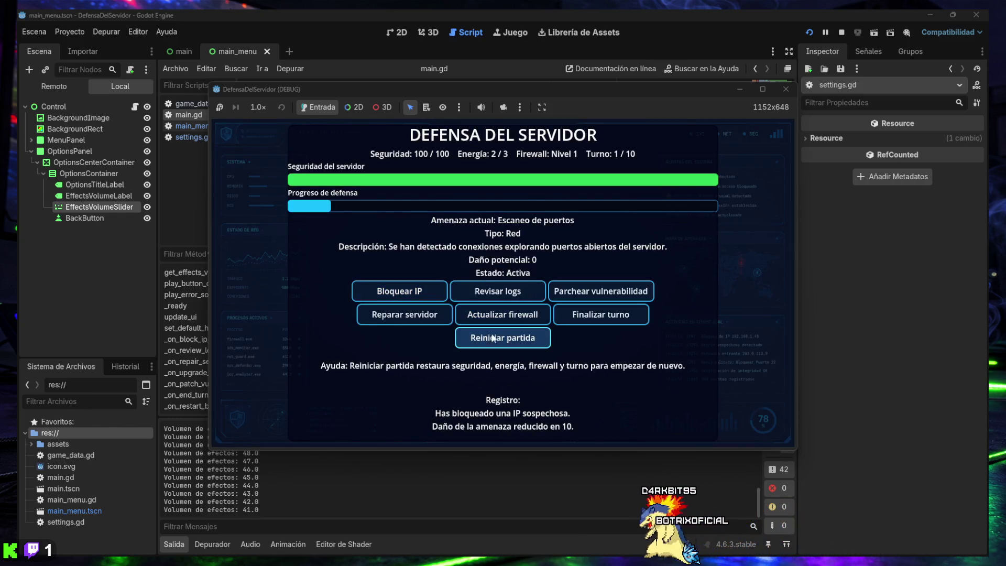
{"action": "left_click", "coordinate": [601, 315]}
{"action": "left_click", "coordinate": [529, 336]}
- Play several turns: patch, review logs, upgrade firewall to level 2, try actions without energy, then close the game
{"action": "left_click", "coordinate": [598, 315]}
{"action": "left_click", "coordinate": [598, 291]}
{"action": "left_click", "coordinate": [470, 295]}
{"action": "left_click", "coordinate": [414, 291]}
{"action": "left_click", "coordinate": [405, 315]}
{"action": "left_click", "coordinate": [502, 314]}
{"action": "left_click", "coordinate": [422, 293]}
{"action": "left_click", "coordinate": [601, 291]}
{"action": "left_click", "coordinate": [601, 315]}
{"action": "left_click", "coordinate": [502, 315]}
{"action": "left_click", "coordinate": [405, 314]}
{"action": "left_click", "coordinate": [571, 313]}
{"action": "left_click", "coordinate": [572, 313]}
{"action": "left_click", "coordinate": [572, 313]}
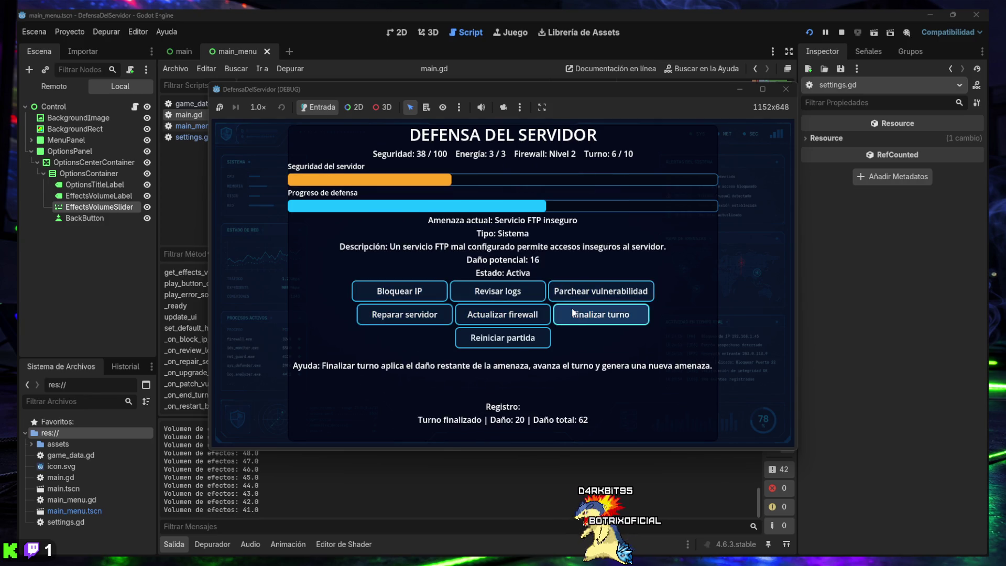
{"action": "left_click", "coordinate": [789, 89]}
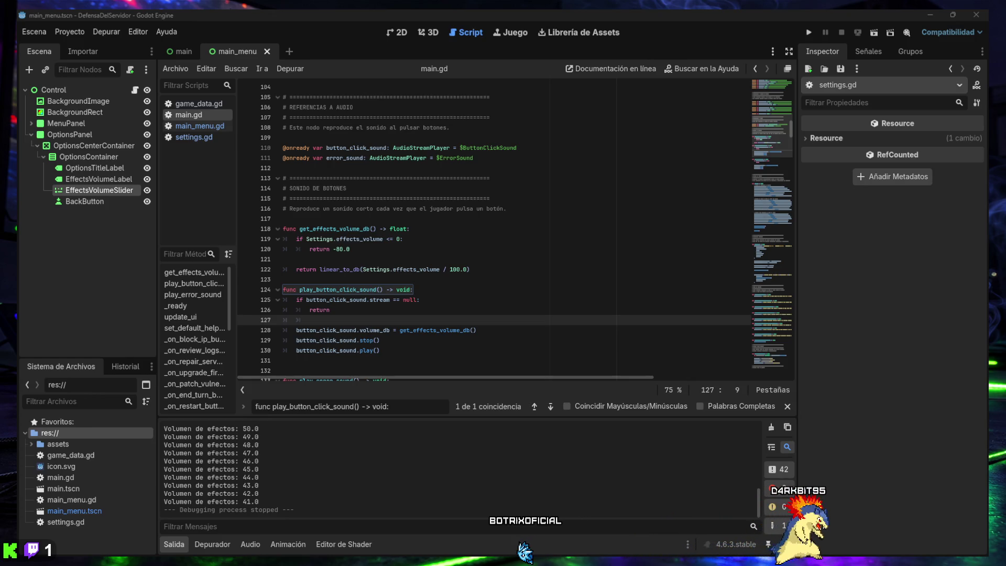
- Rerun with effects volume at zero, play a turn upgrading the firewall to level 2, and close
{"action": "left_click", "coordinate": [807, 31]}
{"action": "left_click", "coordinate": [494, 301]}
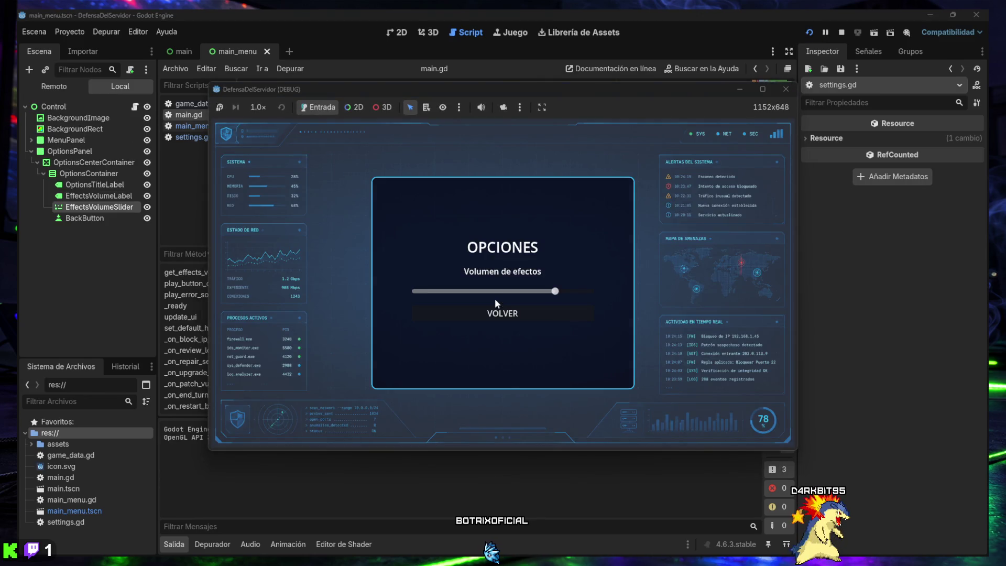
{"action": "left_click_drag", "start_coordinate": [553, 290], "coordinate": [390, 300]}
{"action": "left_click", "coordinate": [502, 313]}
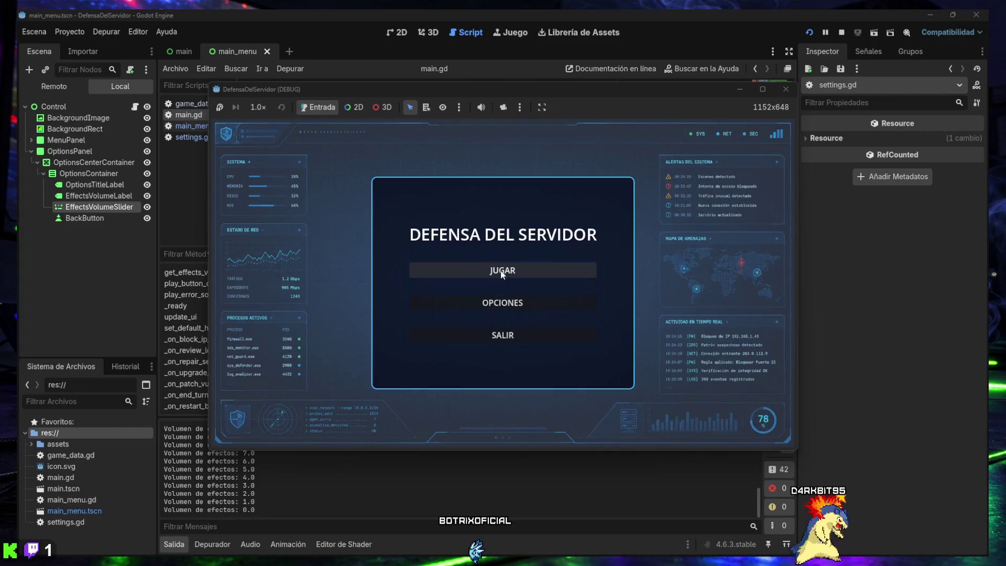
{"action": "left_click", "coordinate": [500, 270]}
{"action": "left_click", "coordinate": [410, 290]}
{"action": "left_click", "coordinate": [477, 299]}
{"action": "left_click", "coordinate": [590, 291]}
{"action": "left_click", "coordinate": [585, 315]}
{"action": "left_click", "coordinate": [507, 315]}
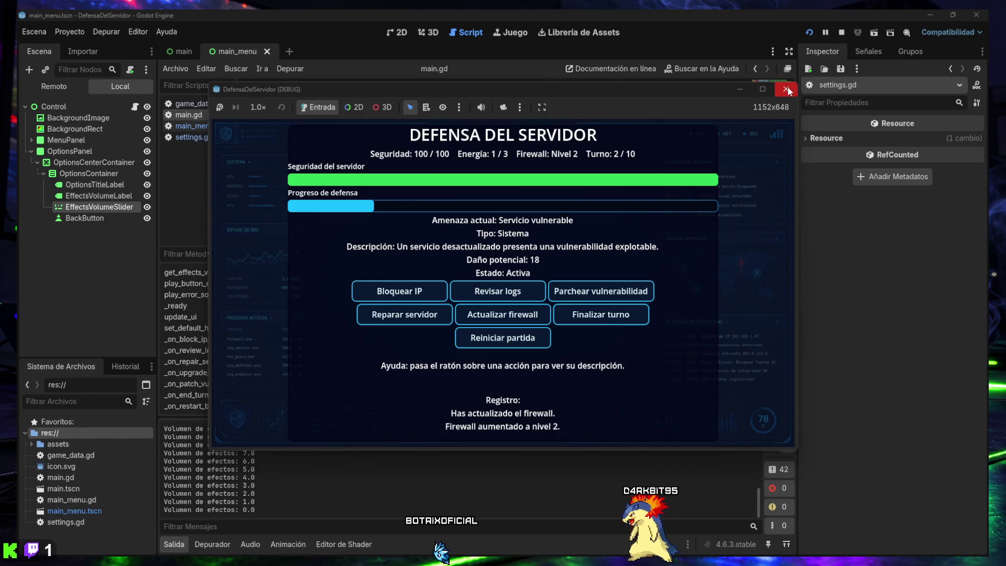
{"action": "left_click", "coordinate": [786, 89]}
- Rerun with effects volume at 100, block an IP, patch, end the turn, and close
{"action": "left_click", "coordinate": [810, 33]}
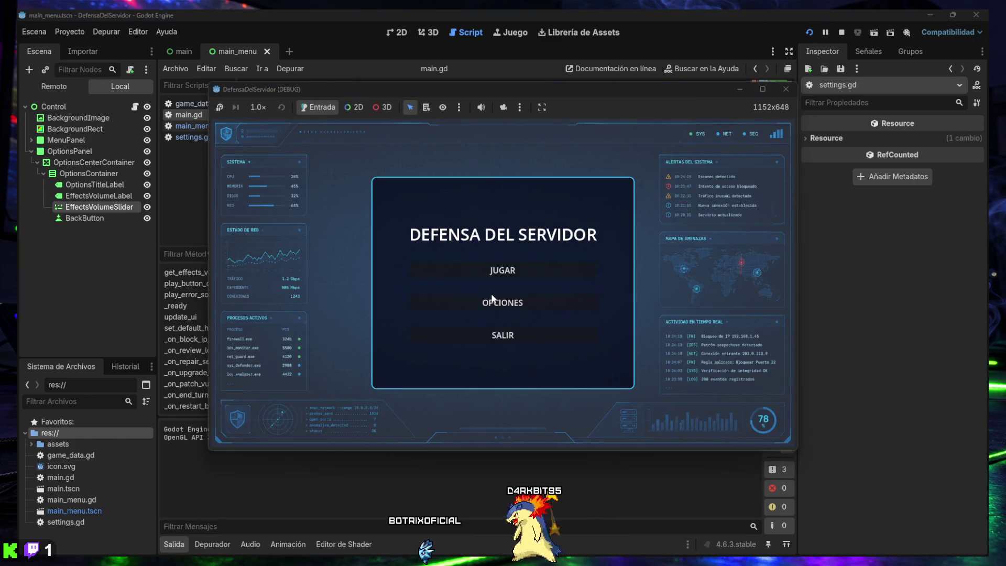
{"action": "left_click", "coordinate": [463, 299]}
{"action": "left_click_drag", "start_coordinate": [552, 292], "coordinate": [623, 292]}
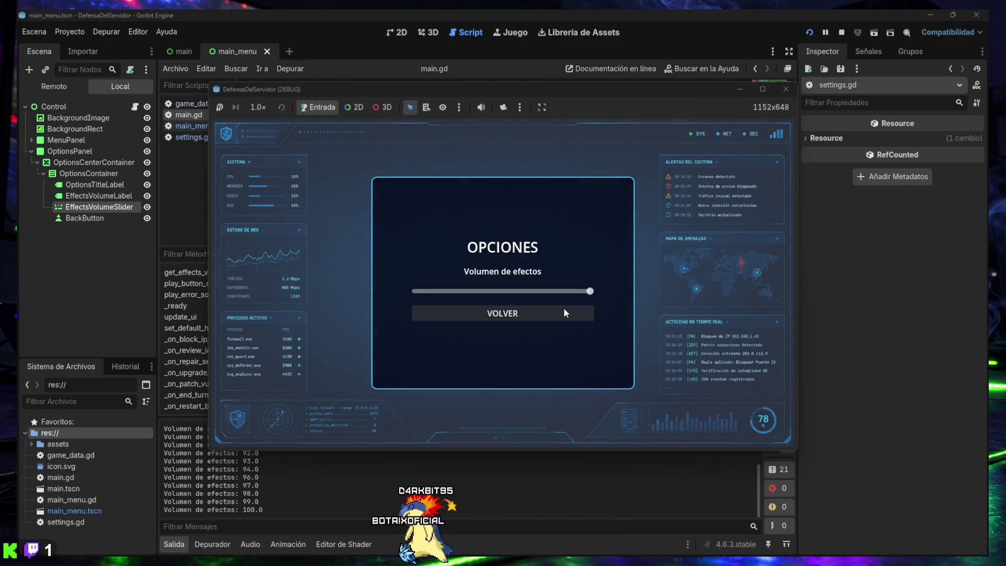
{"action": "left_click", "coordinate": [504, 314]}
{"action": "left_click", "coordinate": [496, 272]}
{"action": "left_click", "coordinate": [425, 292]}
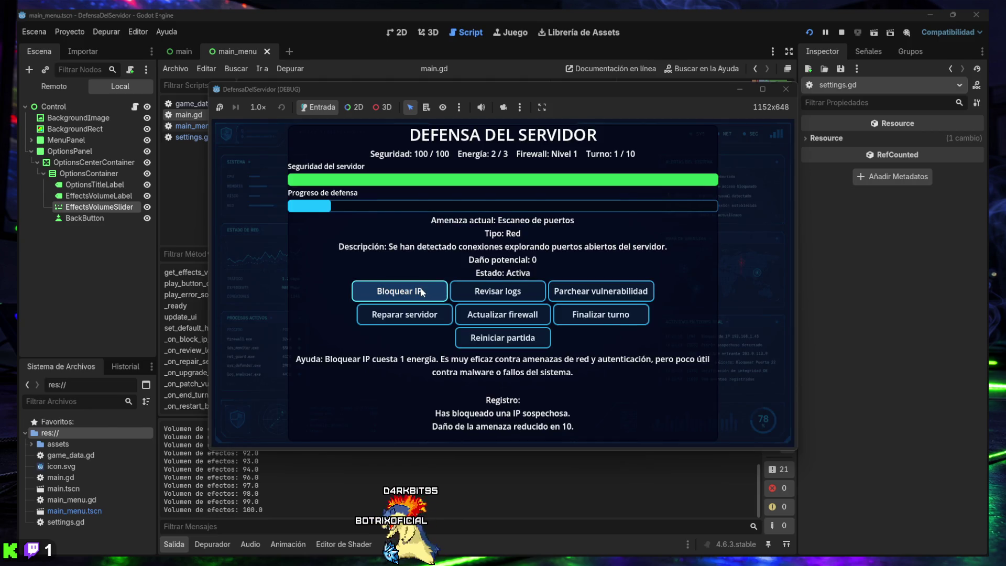
{"action": "left_click", "coordinate": [577, 292]}
{"action": "left_click", "coordinate": [586, 317]}
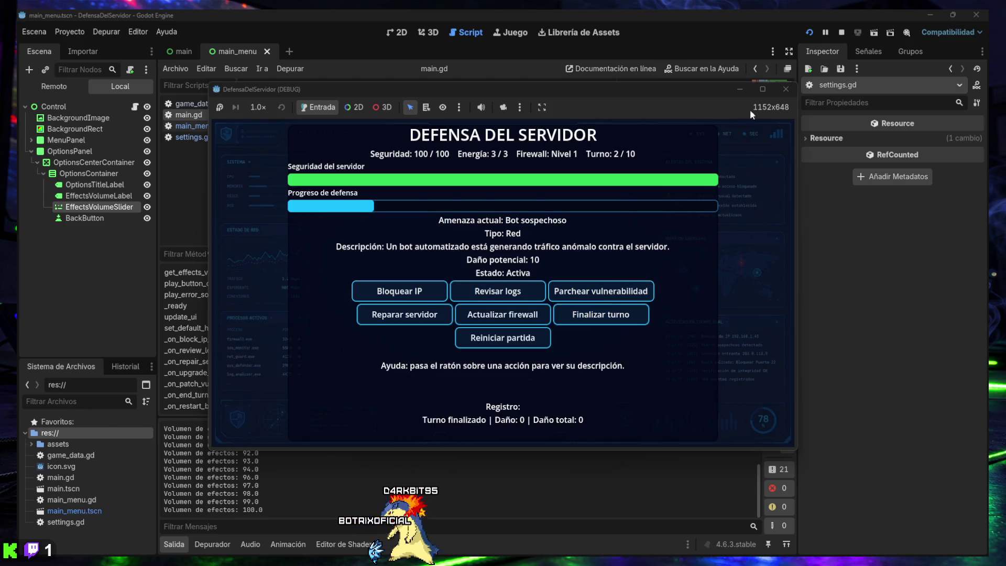
{"action": "left_click", "coordinate": [784, 89]}
- Rerun with lowered effects volume, play a turn, restart the match, and close the game window
{"action": "left_click", "coordinate": [804, 35]}
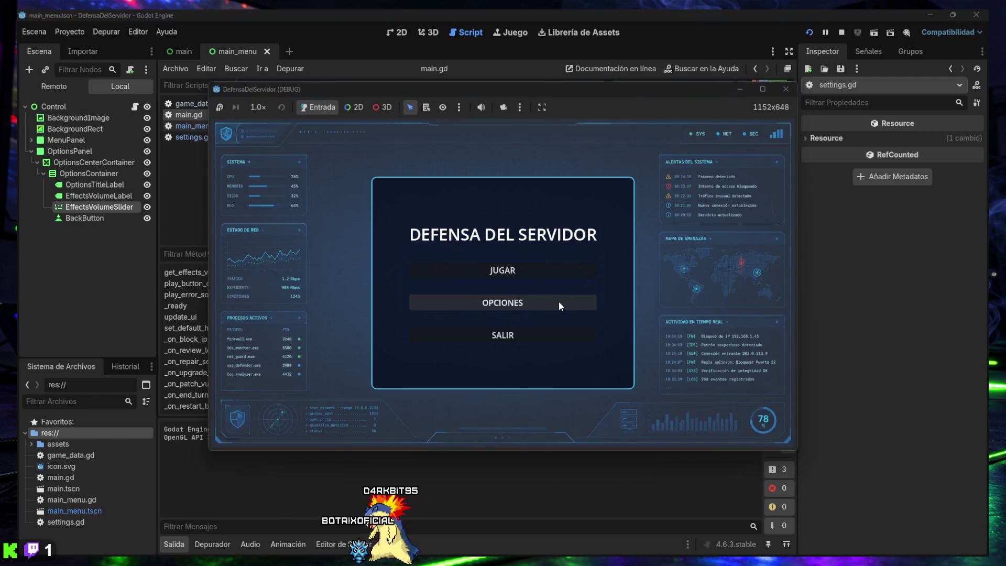
{"action": "left_click", "coordinate": [559, 304]}
{"action": "left_click_drag", "start_coordinate": [557, 291], "coordinate": [431, 293]}
{"action": "left_click", "coordinate": [465, 311]}
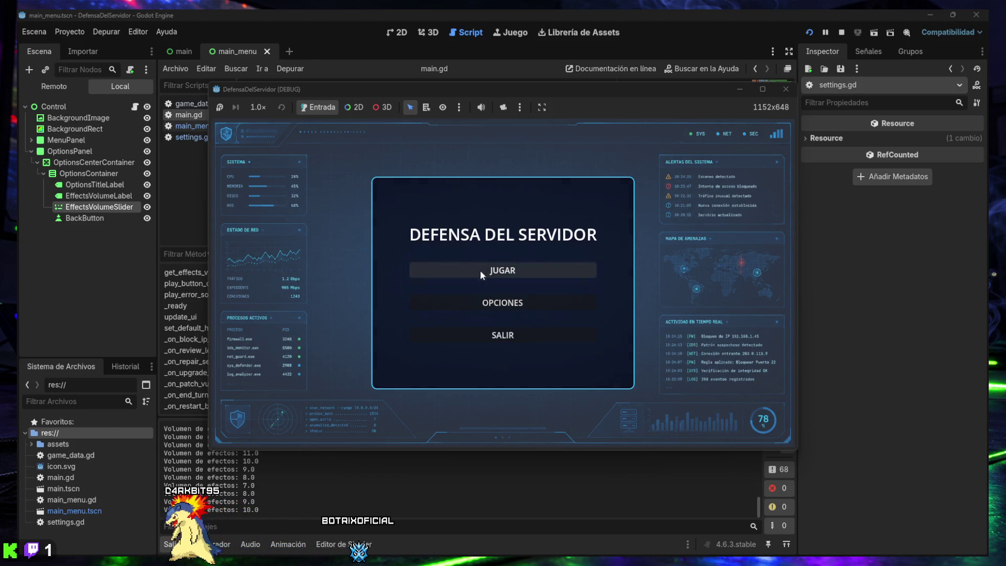
{"action": "left_click", "coordinate": [480, 270]}
{"action": "left_click", "coordinate": [418, 290]}
{"action": "left_click", "coordinate": [484, 291]}
{"action": "left_click", "coordinate": [592, 292]}
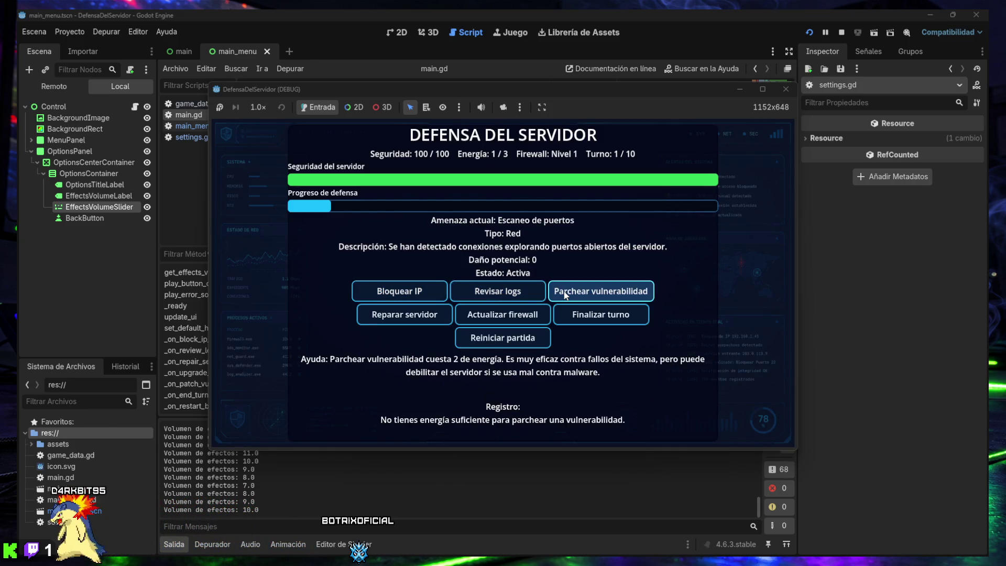
{"action": "left_click", "coordinate": [572, 319]}
{"action": "left_click", "coordinate": [479, 316]}
{"action": "left_click", "coordinate": [442, 318]}
{"action": "left_click", "coordinate": [483, 317]}
{"action": "left_click", "coordinate": [502, 337]}
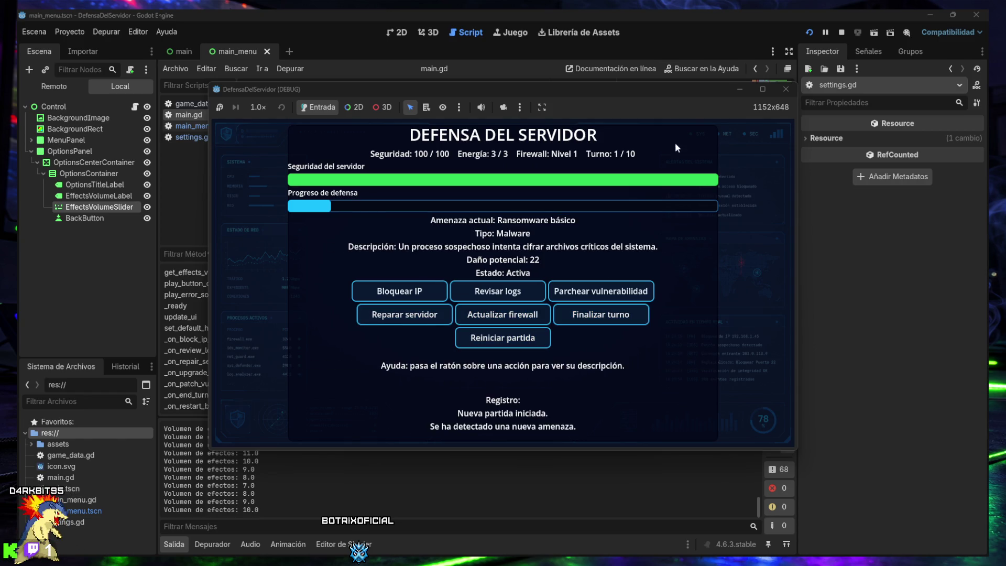
{"action": "left_click", "coordinate": [780, 91]}
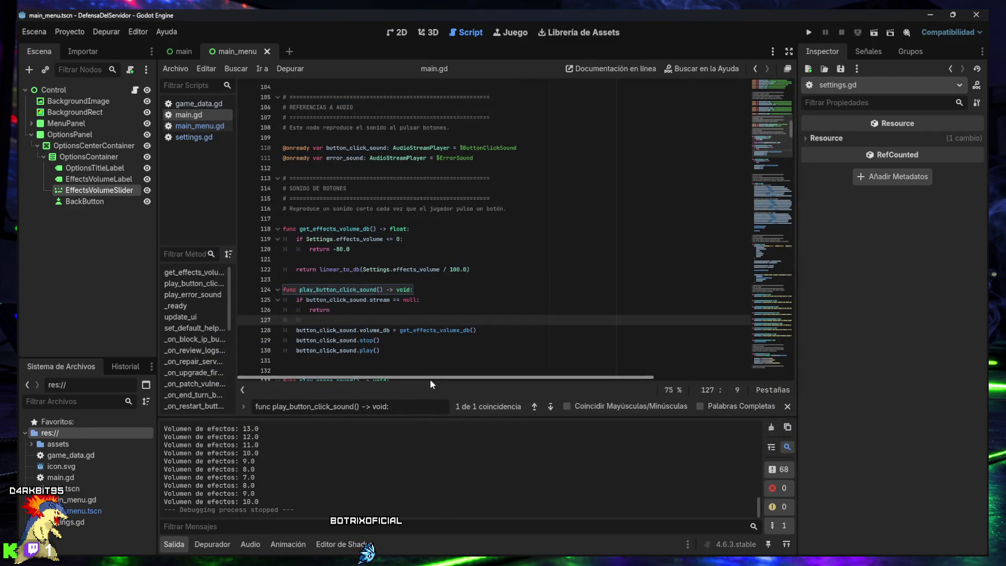
- Close the find bar, collapse the Salida panel, and review the THREATS array in game_data.gd
{"action": "left_click", "coordinate": [786, 407]}
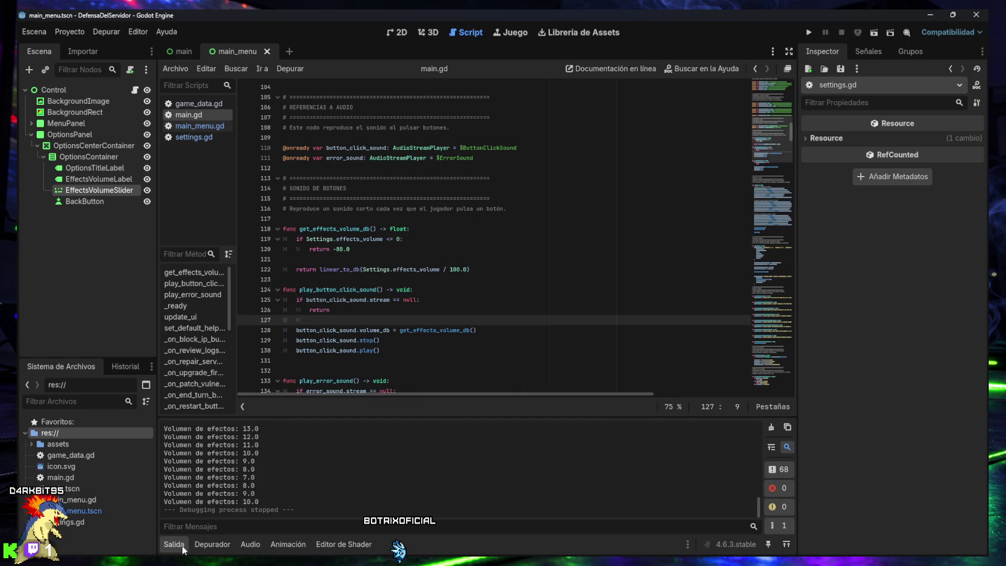
{"action": "left_click", "coordinate": [178, 544]}
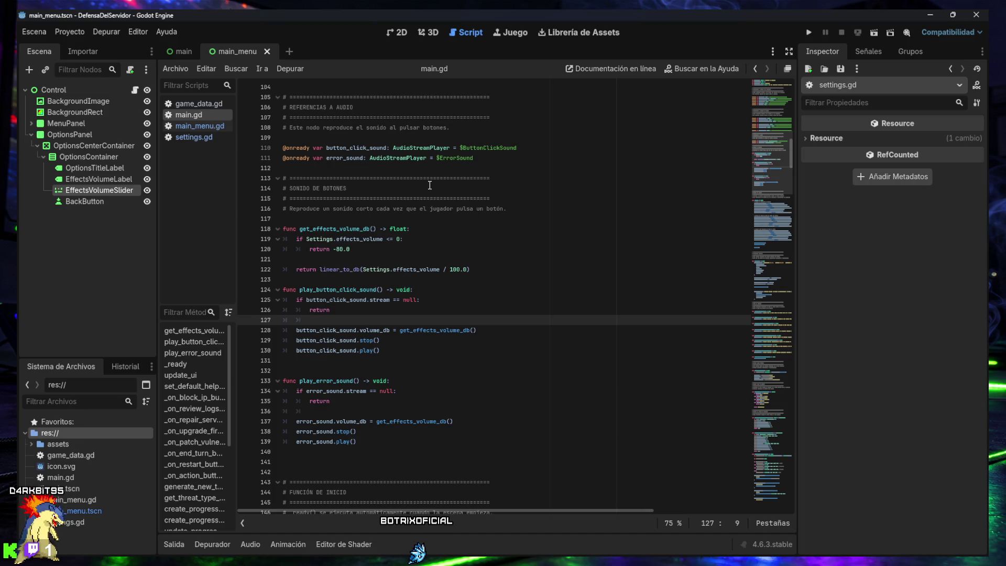
{"action": "left_click", "coordinate": [200, 104]}
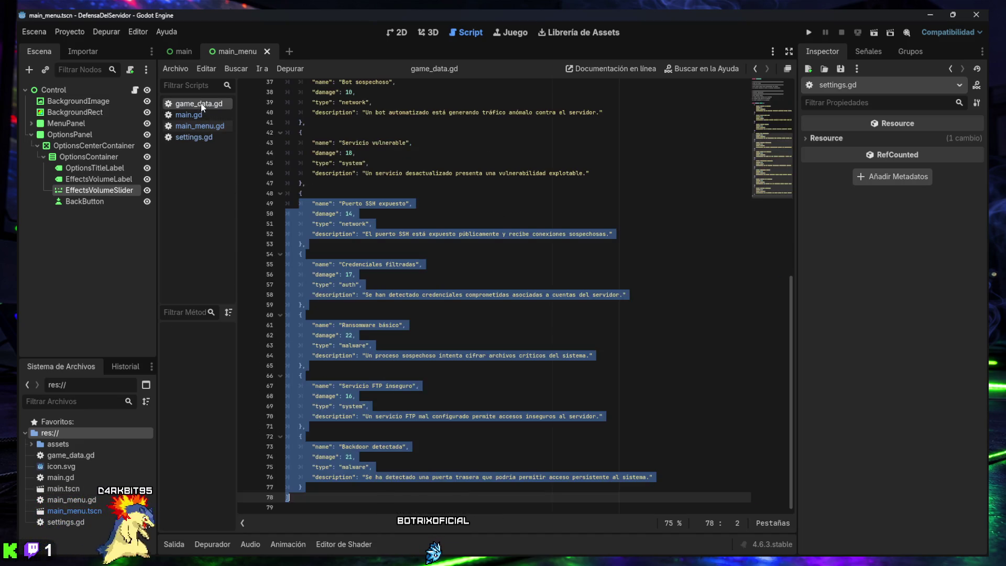
{"action": "left_click", "coordinate": [414, 264]}
{"action": "scroll", "coordinate": [414, 268], "scroll_direction": "up", "scroll_amount": 10}
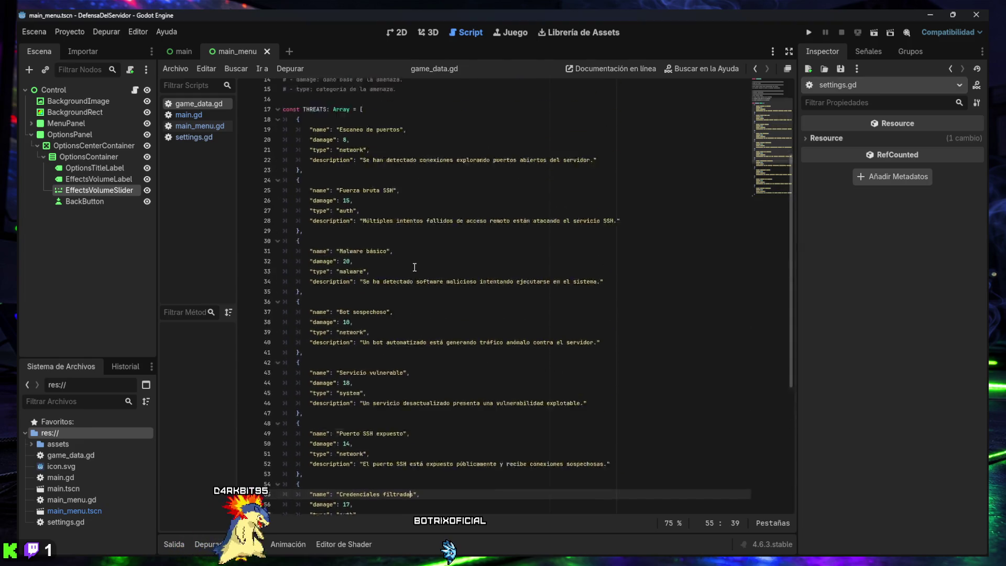
{"action": "scroll", "coordinate": [414, 267], "scroll_direction": "down", "scroll_amount": 10}
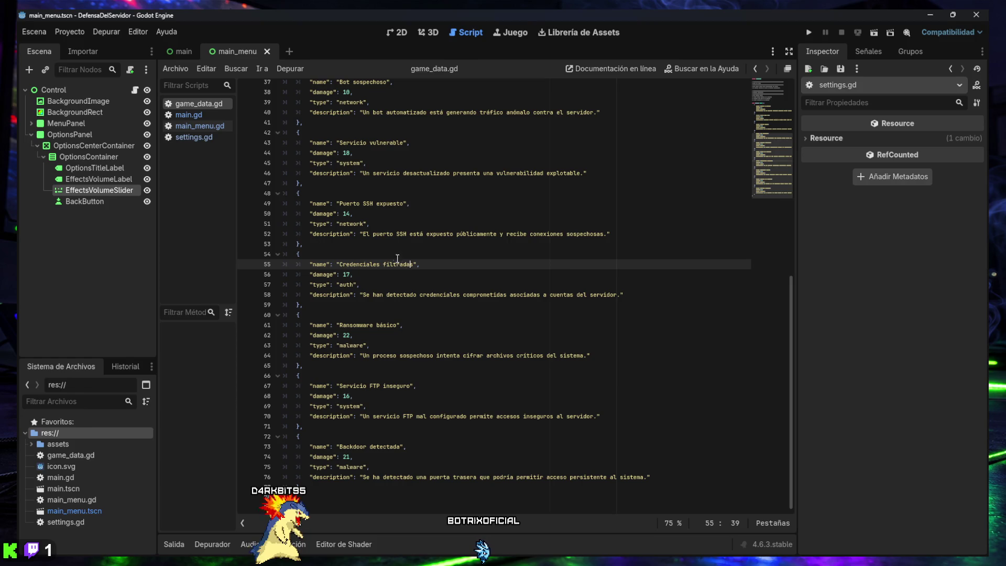
{"action": "scroll", "coordinate": [369, 238], "scroll_direction": "up", "scroll_amount": 5}
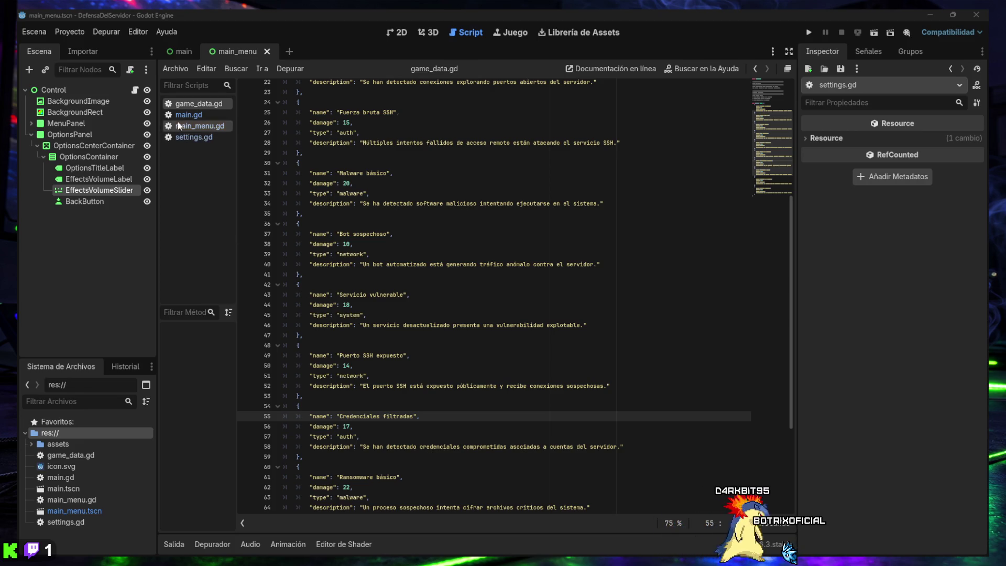
{"action": "left_click", "coordinate": [181, 49]}
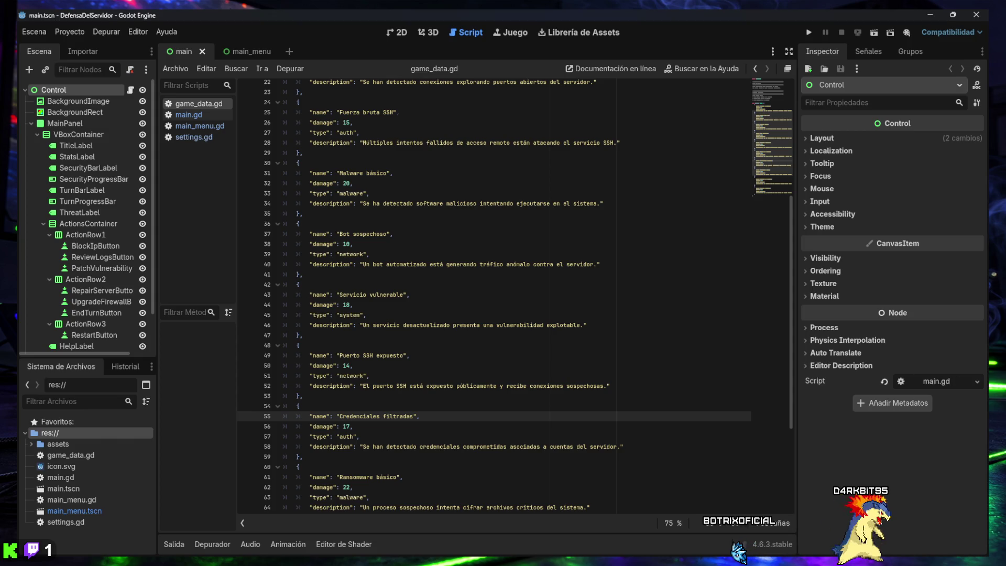
- Duplicate ActionRow3's RestartButton and rename the copy BackToMenuButton
{"action": "left_click", "coordinate": [82, 323]}
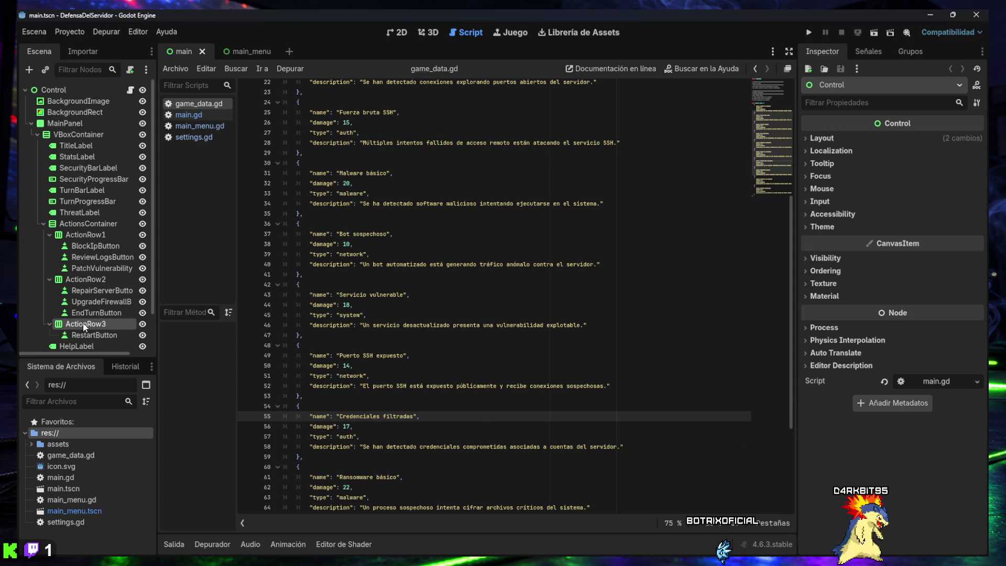
{"action": "left_click", "coordinate": [407, 29]}
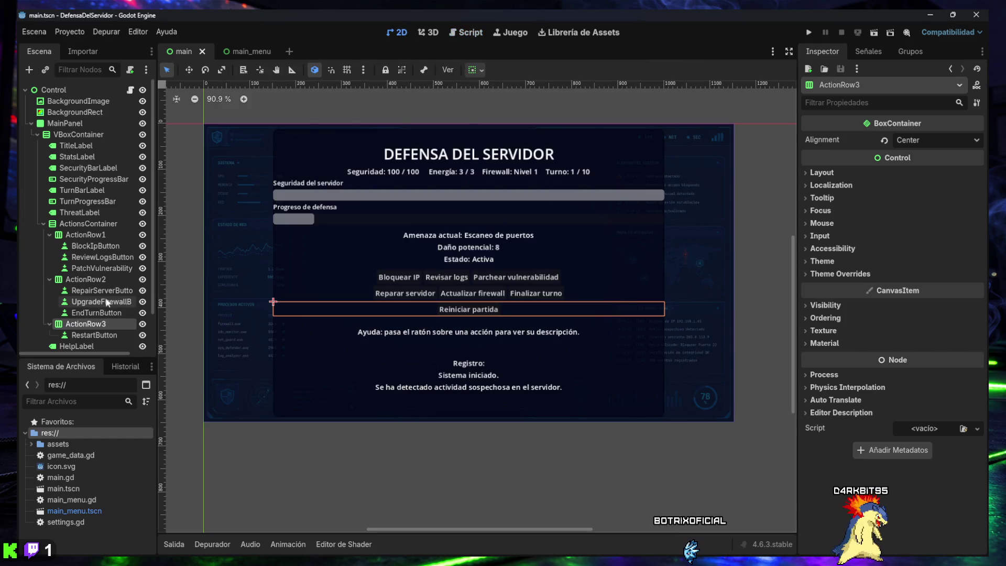
{"action": "scroll", "coordinate": [106, 300], "scroll_direction": "down", "scroll_amount": 2}
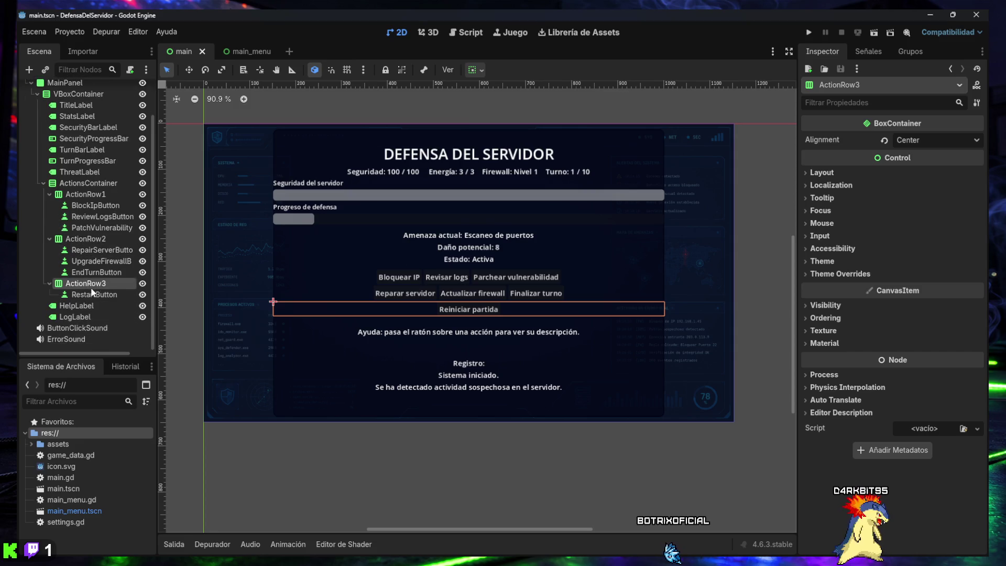
{"action": "left_click", "coordinate": [94, 295]}
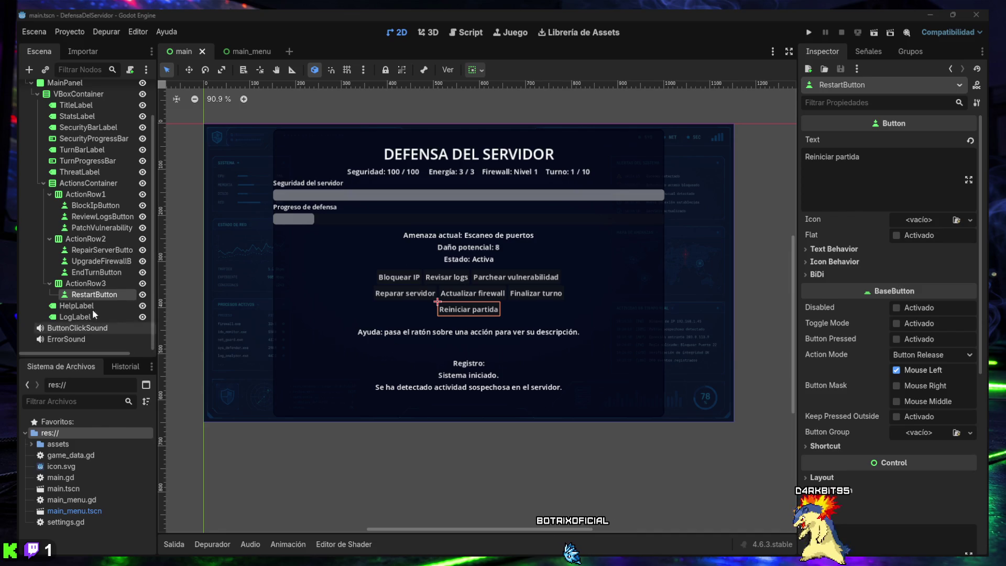
{"action": "key", "text": "ctrl+d"}
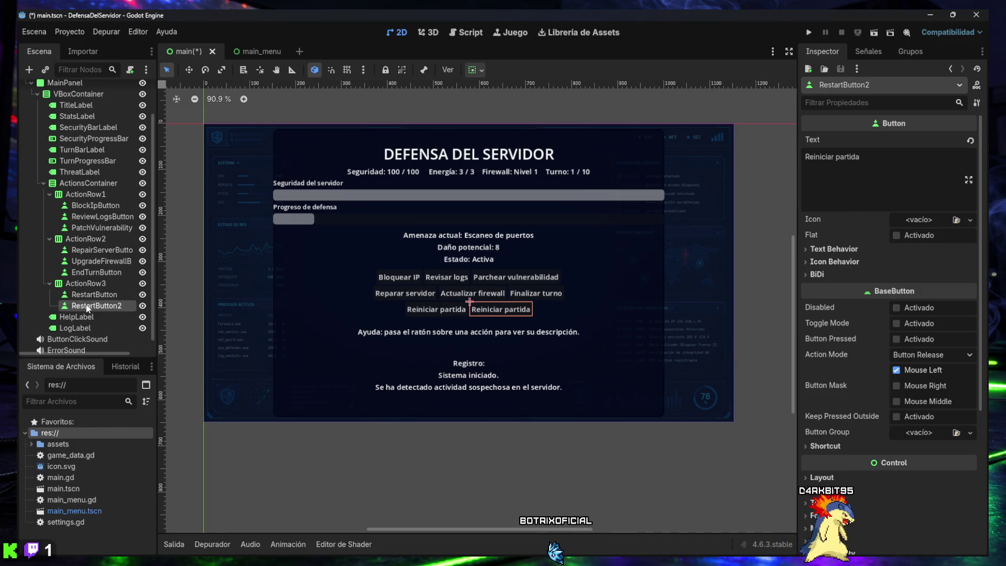
{"action": "left_click", "coordinate": [87, 306]}
{"action": "type", "text": "BackToMenuButton"}
{"action": "key", "text": "Return"}
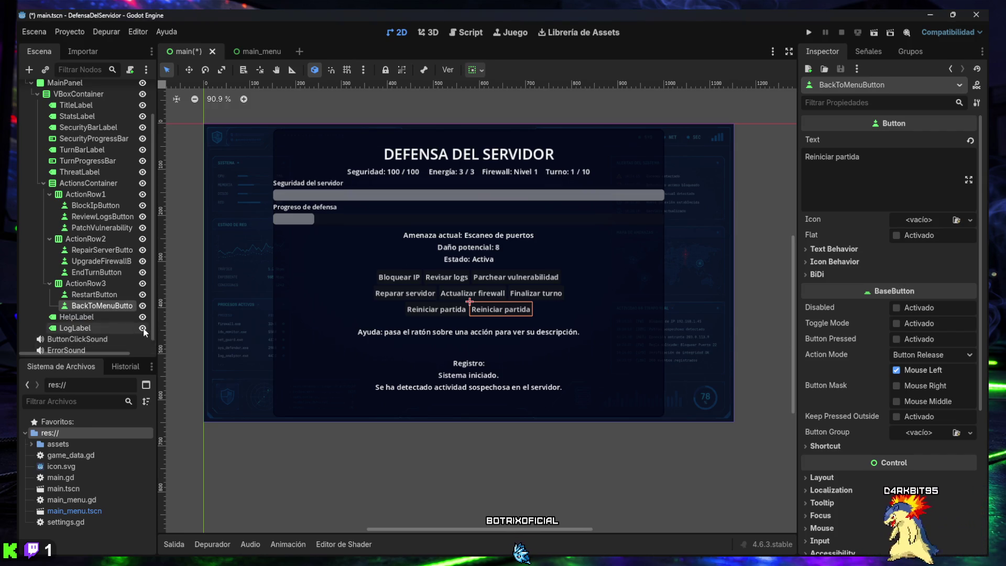
- Set BackToMenuButton's text to 'Menú principal', save main.tscn, and open main.gd
{"action": "left_click", "coordinate": [806, 168]}
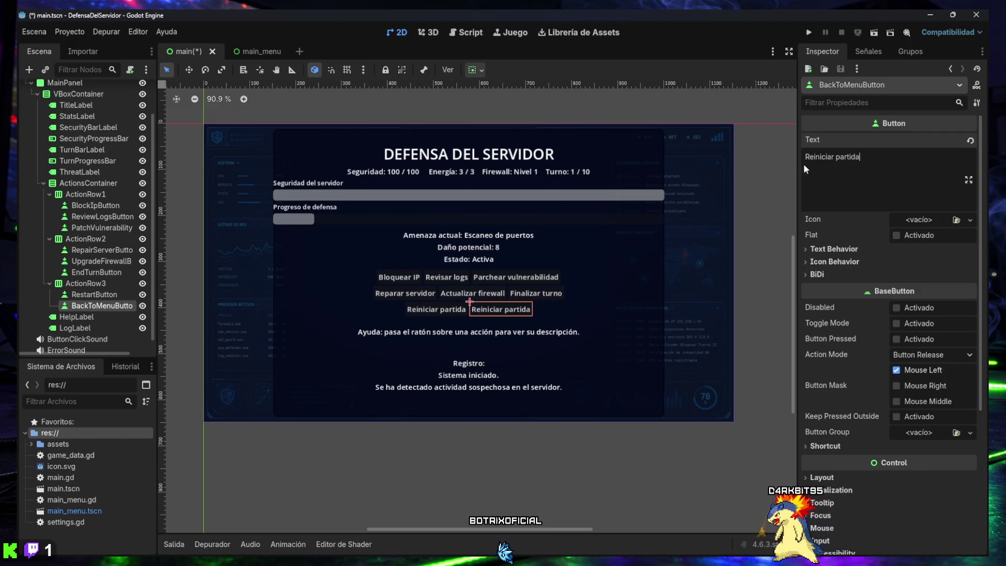
{"action": "key", "text": "ctrl+a"}
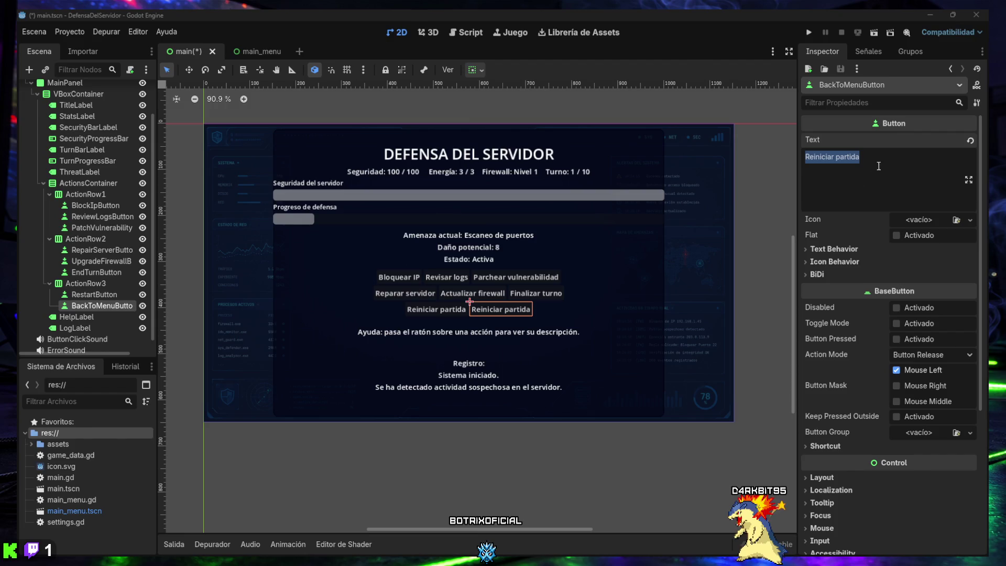
{"action": "type", "text": "Menú principal"}
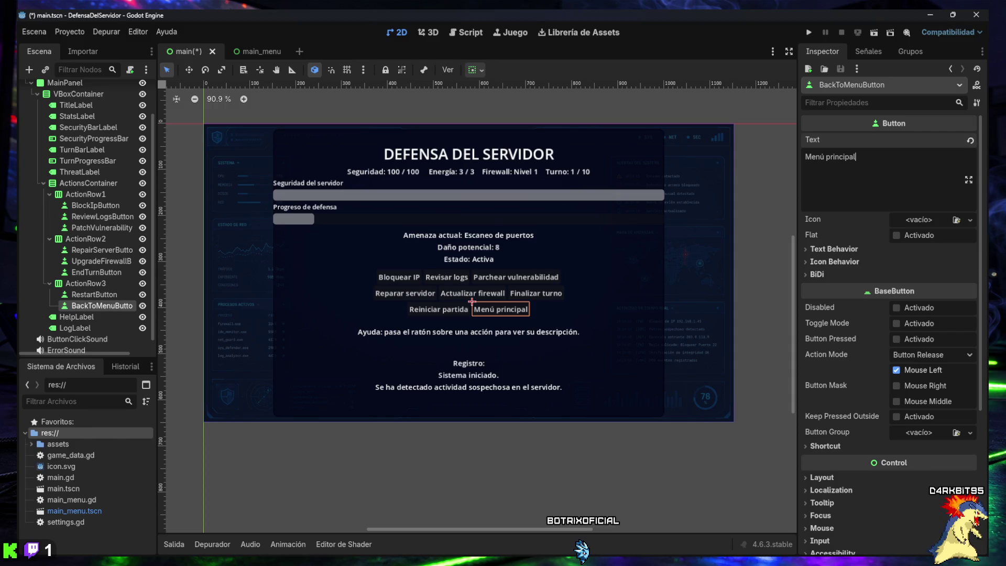
{"action": "left_click", "coordinate": [304, 297]}
{"action": "key", "text": "ctrl+s"}
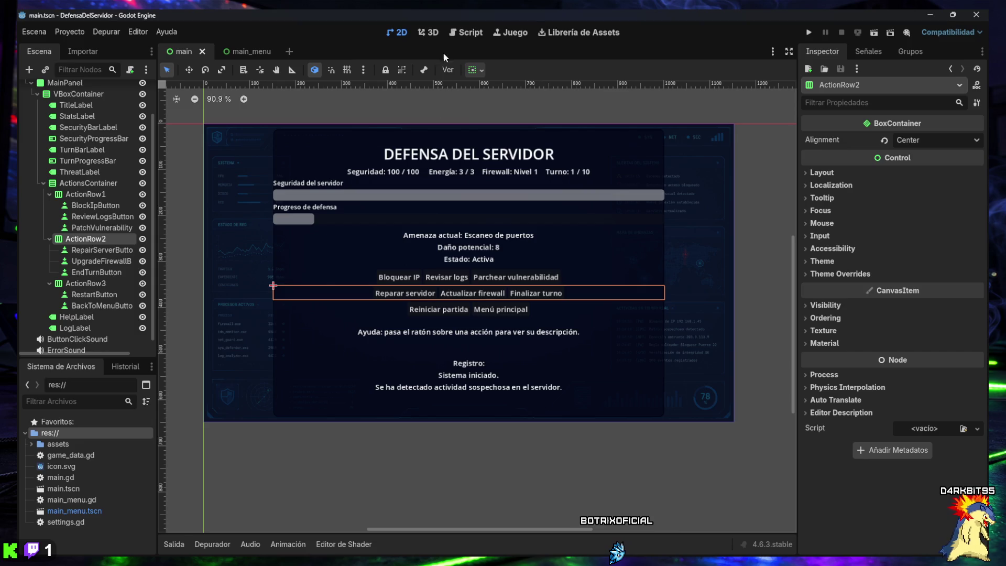
{"action": "left_click", "coordinate": [461, 32]}
{"action": "left_click", "coordinate": [190, 115]}
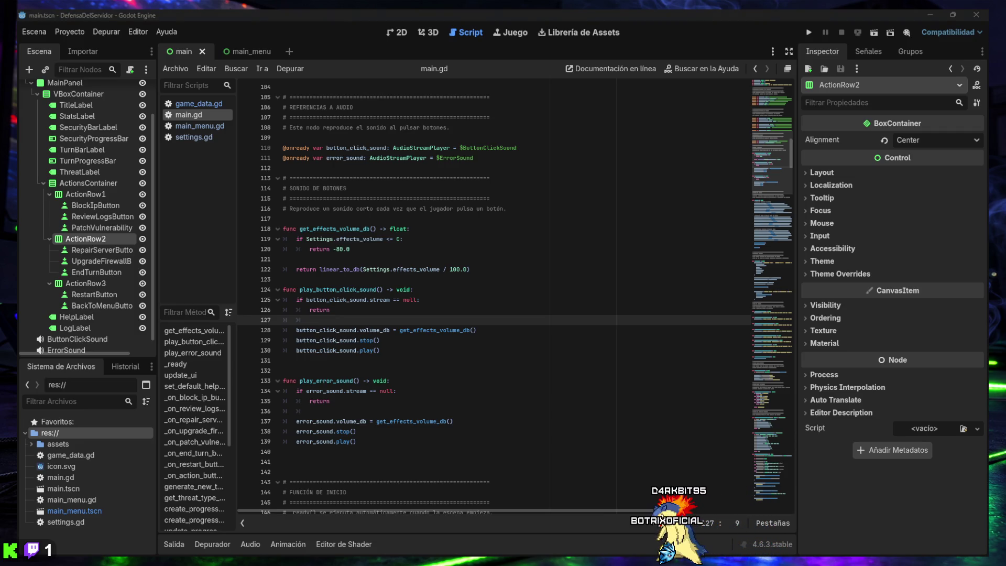
{"action": "left_click", "coordinate": [536, 395]}
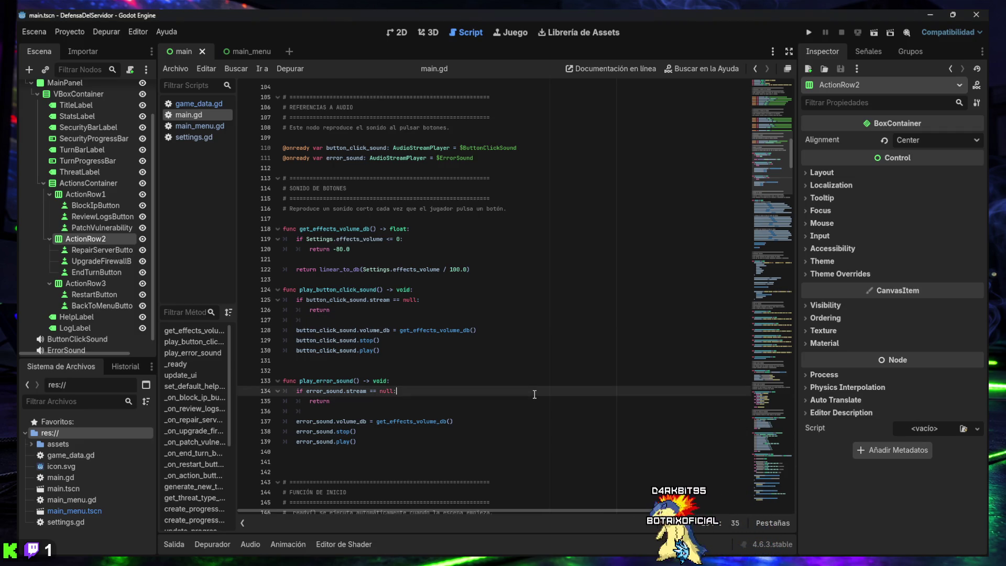
{"action": "key", "text": "ctrl+f"}
{"action": "type", "text": "@onready var restart_button: Button = $MainPanel/VBoxContainer/ActionsContainer/ActionRow3/RestartButton"}
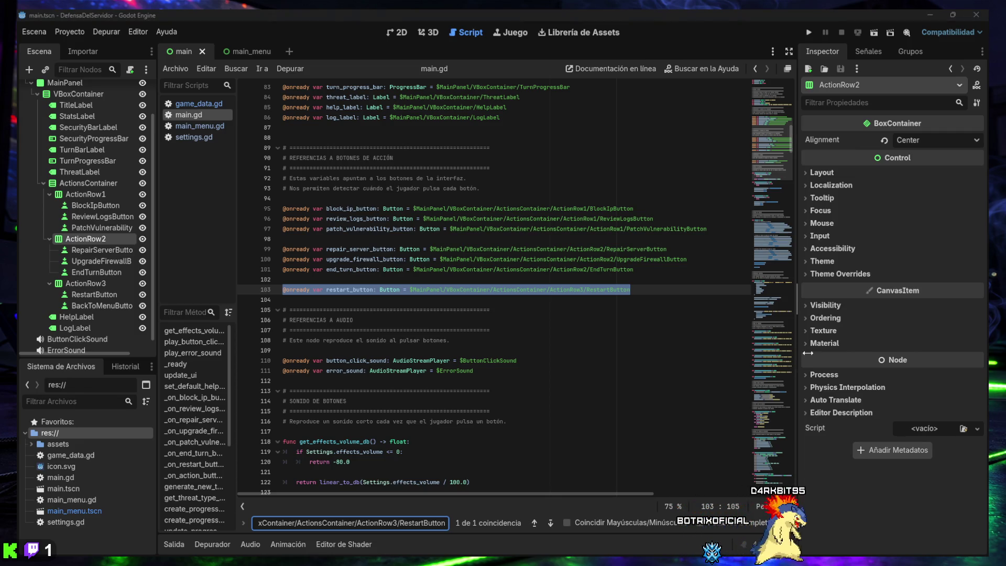
{"action": "left_click", "coordinate": [664, 291]}
{"action": "key", "text": "Return"}
{"action": "type", "text": "@onready var back_to_menu_button: Button = $MainPanel/VBoxContainer/ActionsContainer/ActionRow3/BackToMenuButton"}
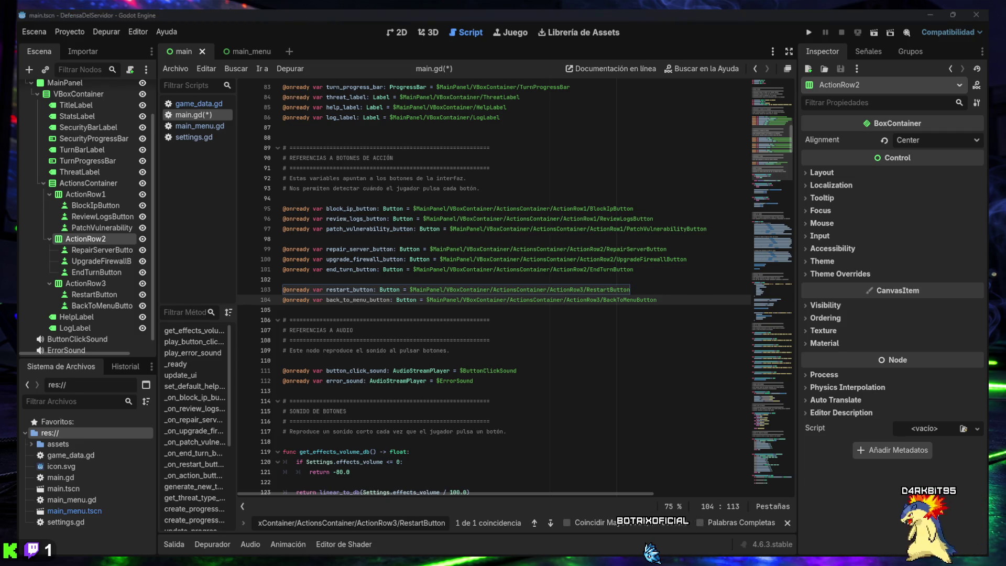
{"action": "left_click", "coordinate": [494, 309]}
- Search main.gd for where block_ip_button's pressed signal is connected
{"action": "left_click", "coordinate": [398, 517]}
{"action": "key", "text": "ctrl+a"}
{"action": "key", "text": "ctrl+v"}
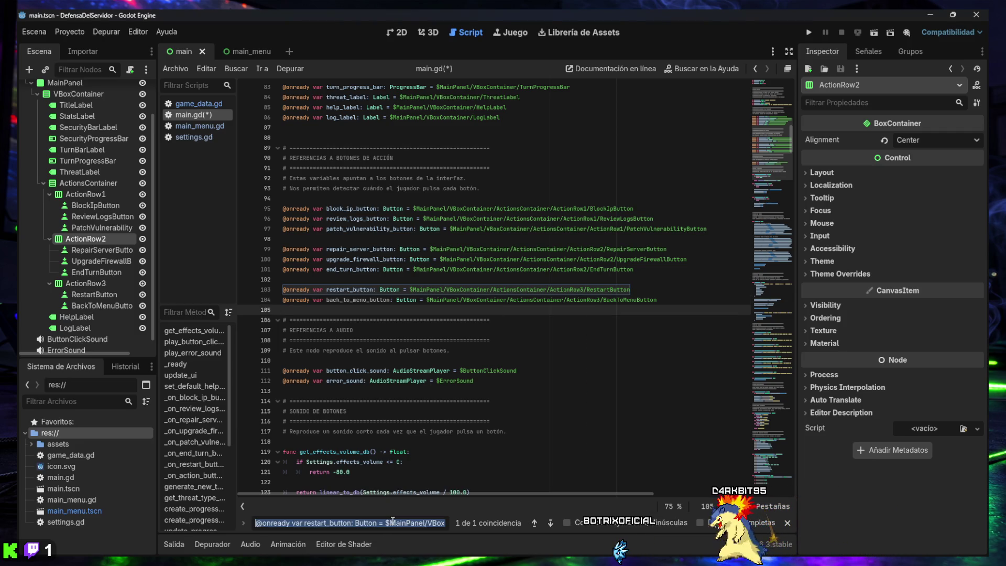
{"action": "type", "text": "block_ip_button.pressed.connect(_on_block_ip_button_pressed)"}
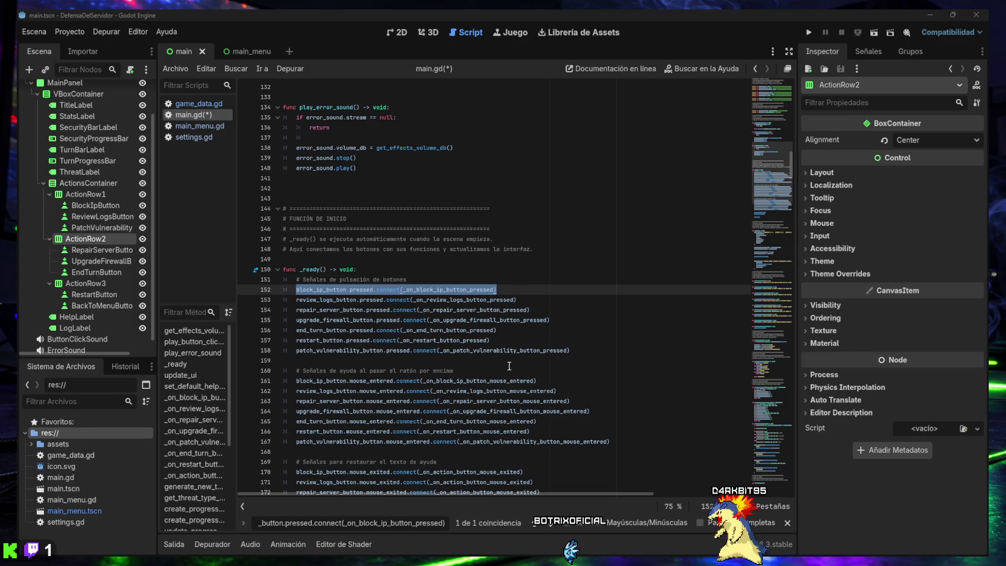
- Add the back_to_menu_button pressed connection after the other pressed connections in _ready
{"action": "left_click", "coordinate": [574, 350]}
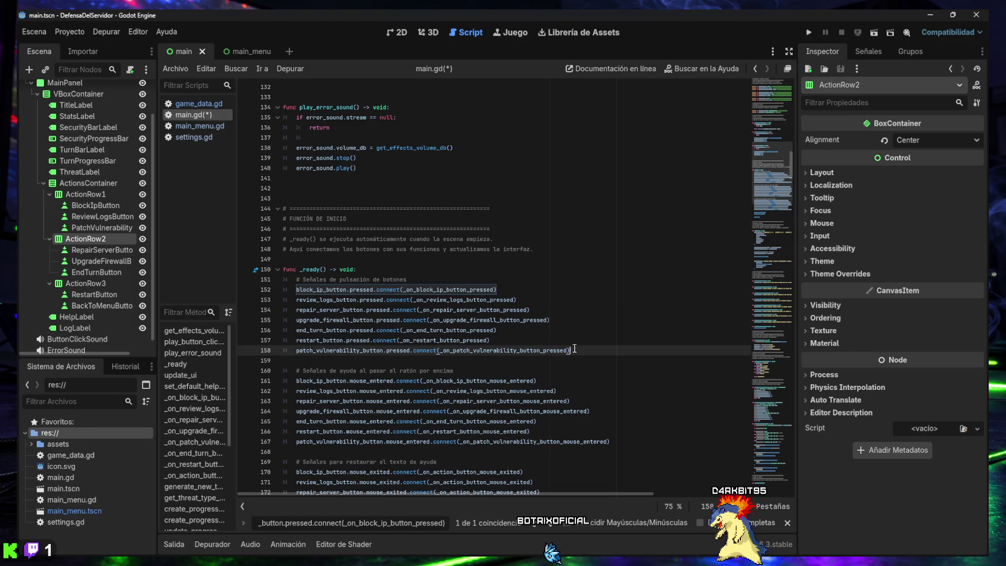
{"action": "key", "text": "Return"}
{"action": "type", "text": "back_to_menu_button.pressed.connect(_on_back_to_menu_button_pressed)"}
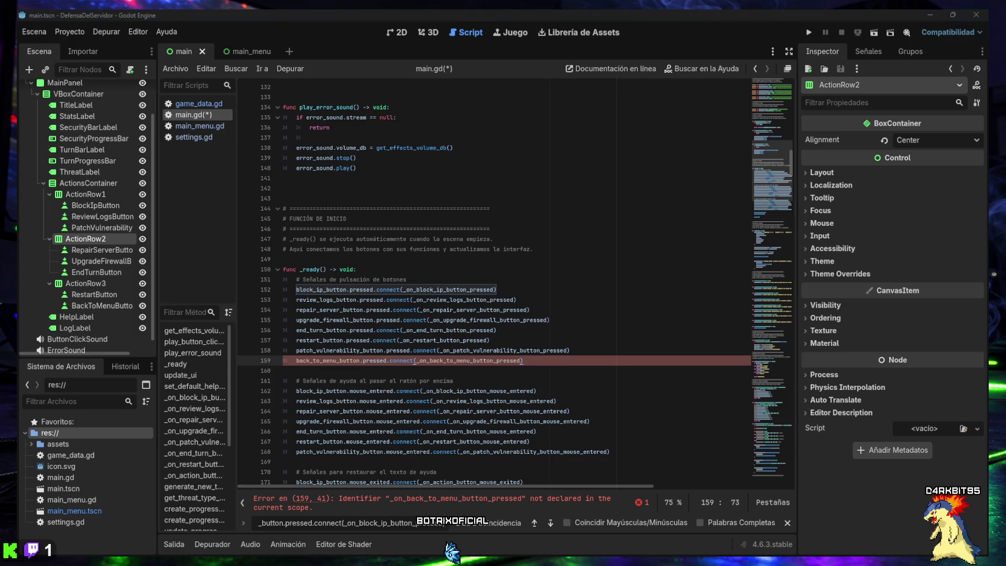
{"action": "scroll", "coordinate": [566, 352], "scroll_direction": "down", "scroll_amount": 1}
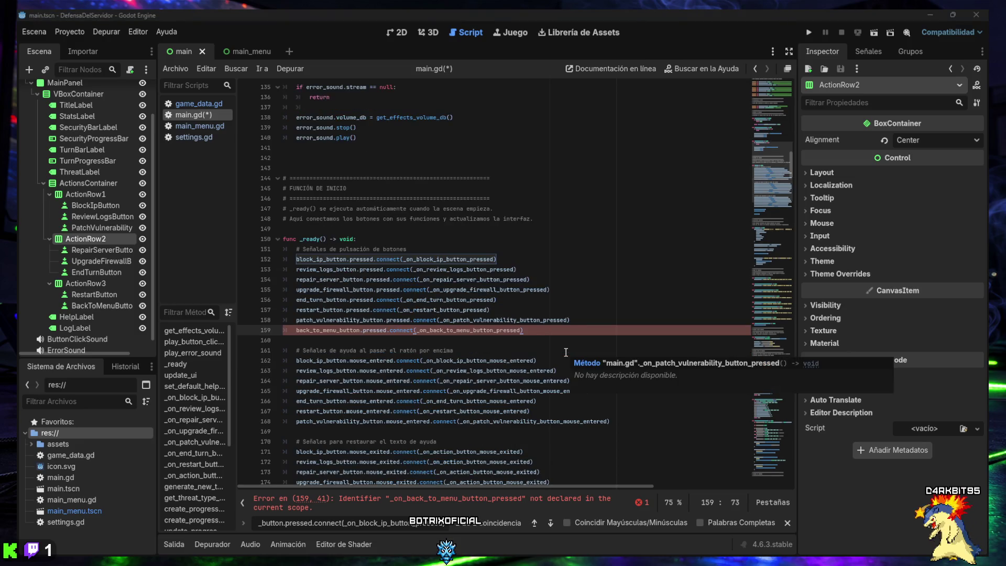
{"action": "scroll", "coordinate": [564, 352], "scroll_direction": "down", "scroll_amount": 1}
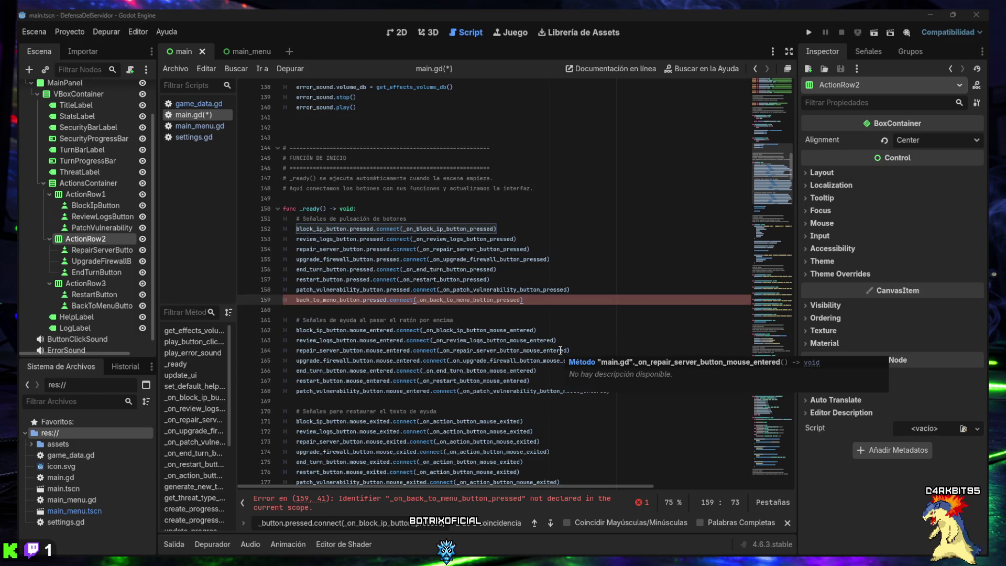
{"action": "scroll", "coordinate": [553, 356], "scroll_direction": "down", "scroll_amount": 1}
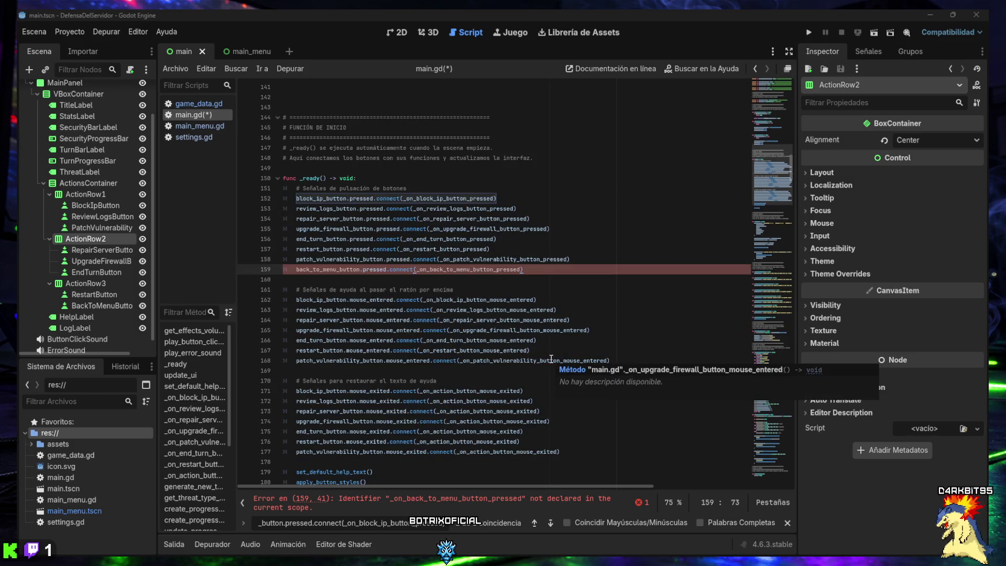
- Connect back_to_menu_button's mouse_entered after line 168 and mouse_exited after line 178, then find _on_restart_button_mouse_entered
{"action": "left_click", "coordinate": [612, 361]}
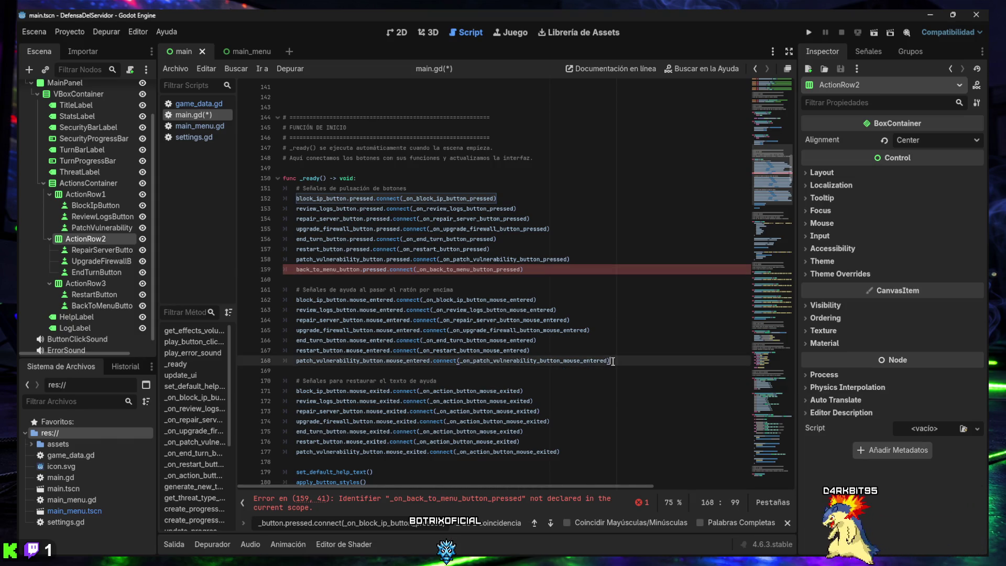
{"action": "key", "text": "Return"}
{"action": "type", "text": "back_to_menu_button.mouse_entered.connect(_on_back_to_menu_button_mouse_entered)"}
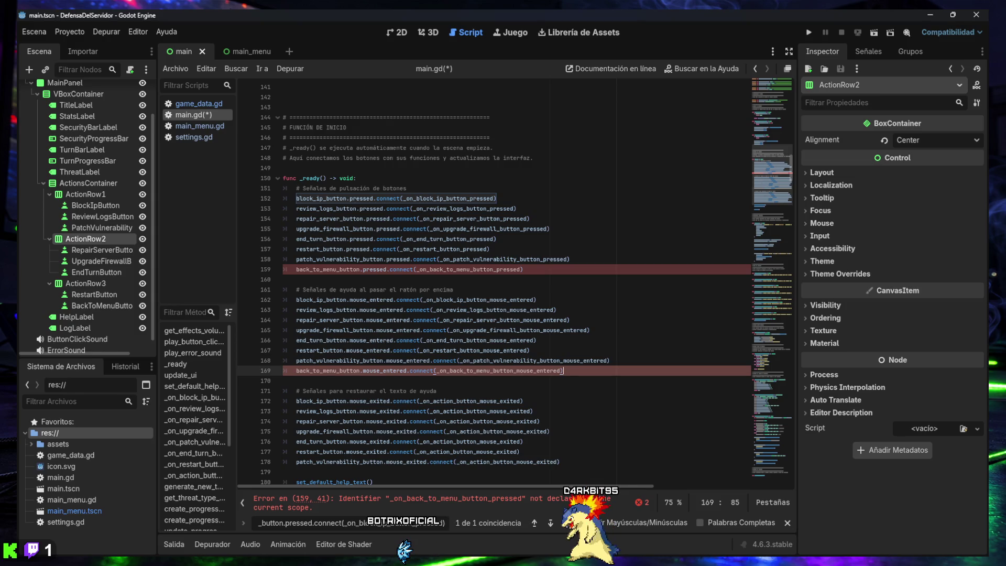
{"action": "scroll", "coordinate": [507, 326], "scroll_direction": "down", "scroll_amount": 2}
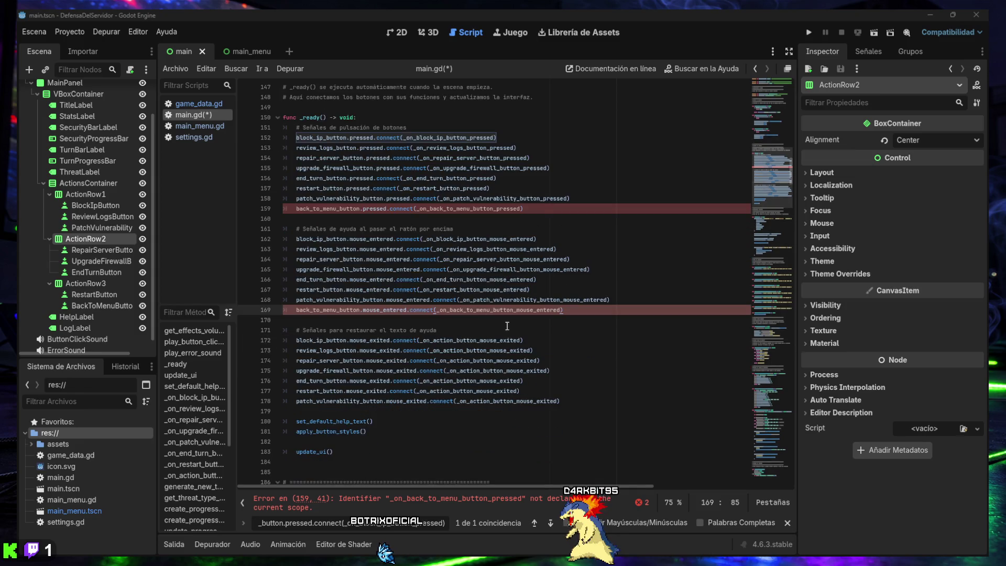
{"action": "left_click", "coordinate": [569, 399]}
{"action": "key", "text": "Return"}
{"action": "type", "text": "back_to_menu_button.mouse_exited.connect(_on_action_button_mouse_exited)"}
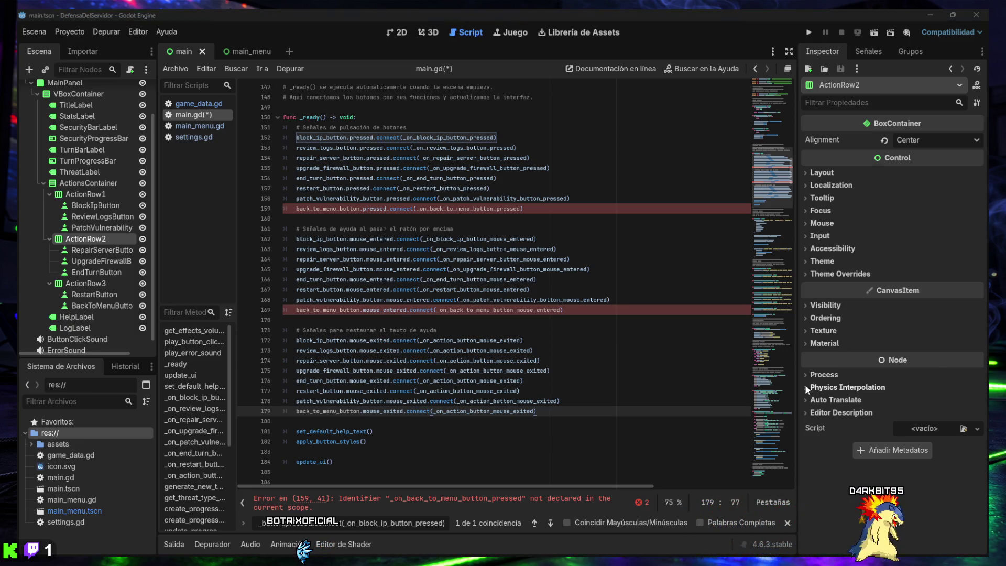
{"action": "key", "text": "ctrl+f"}
{"action": "type", "text": "func _on_restart_button_mouse_entered() -> void:"}
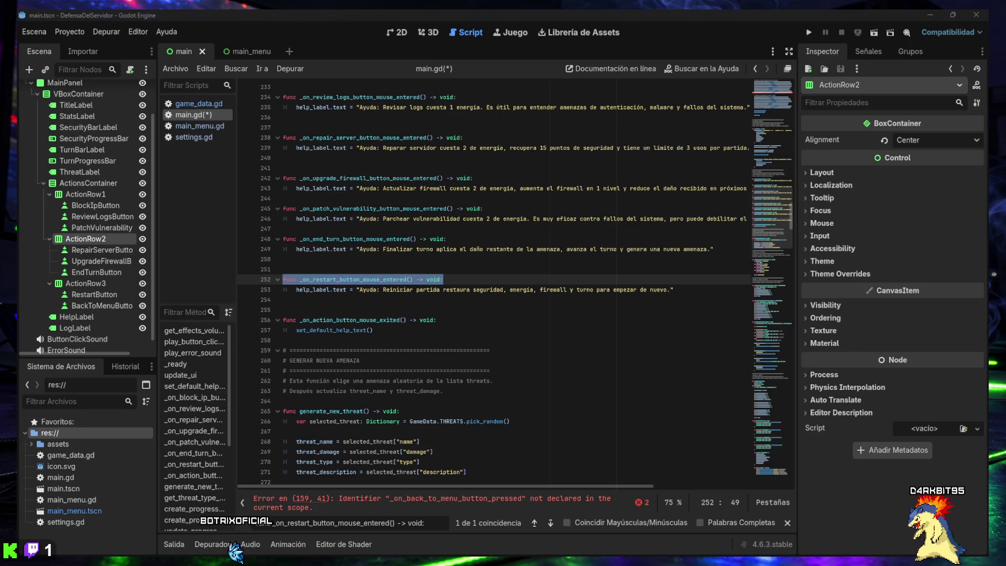
- Paste _on_back_to_menu_button_mouse_entered below the restart hover handler, with blank lines around it
{"action": "left_click", "coordinate": [377, 309]}
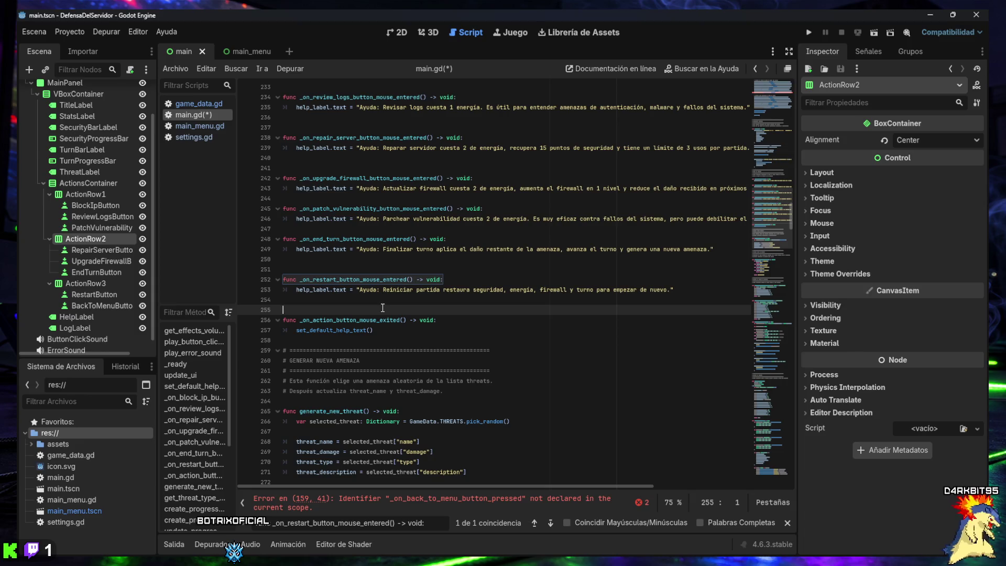
{"action": "key", "text": "Up"}
{"action": "key", "text": "ctrl+v"}
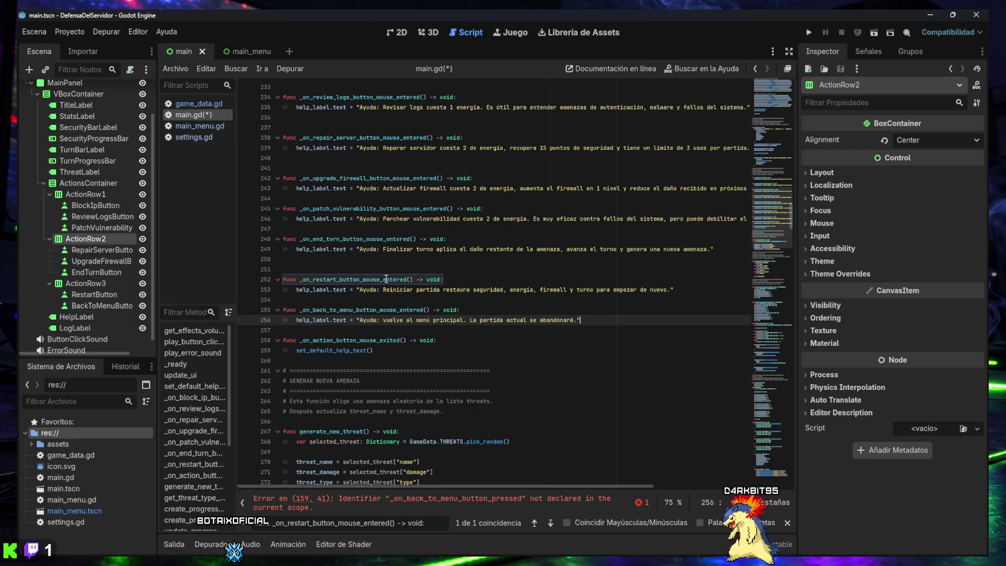
{"action": "key", "text": "Up"}
{"action": "key", "text": "Up"}
{"action": "key", "text": "Up"}
{"action": "key", "text": "Up"}
{"action": "key", "text": "Up"}
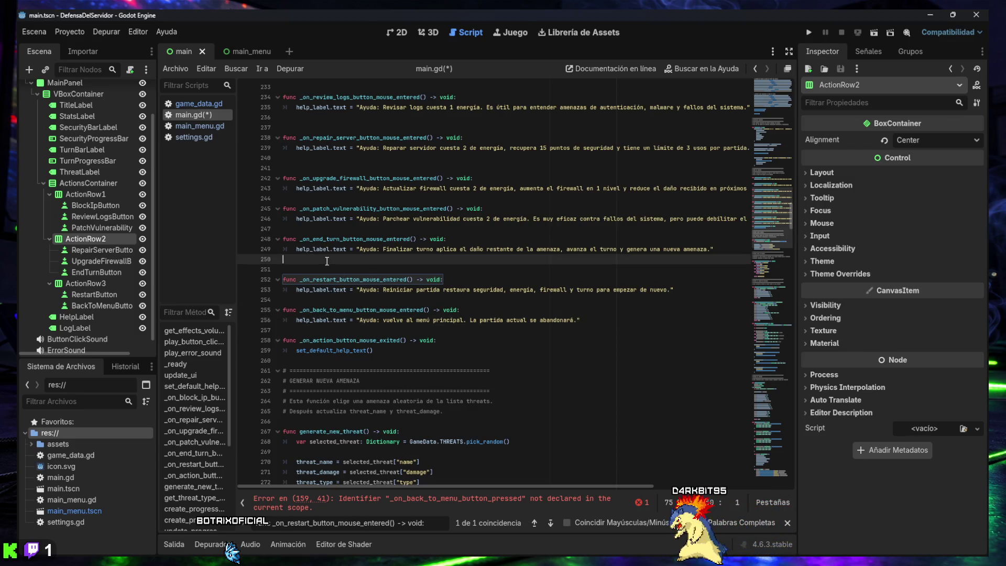
{"action": "key", "text": "Down"}
{"action": "key", "text": "Down"}
{"action": "key", "text": "Down"}
{"action": "key", "text": "Down"}
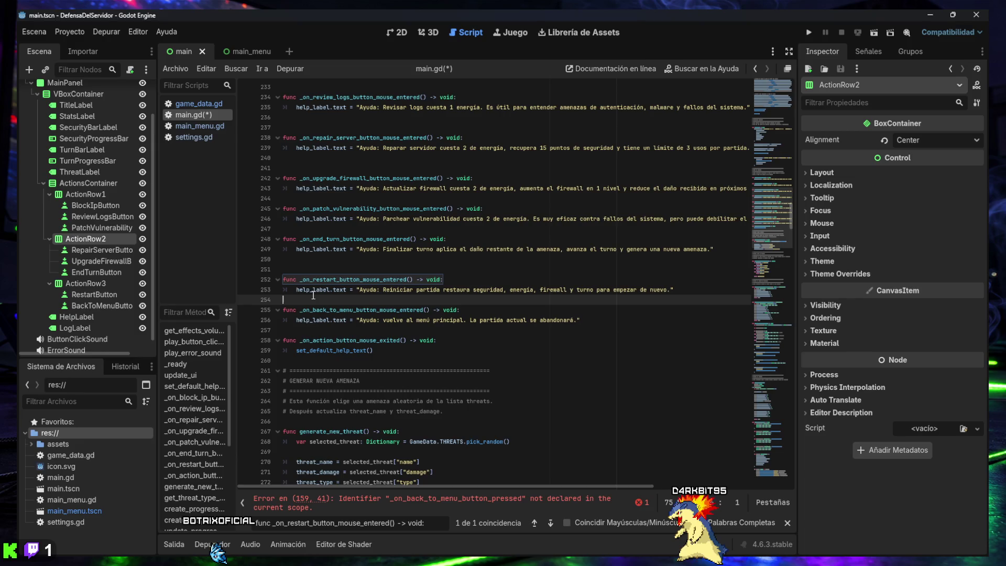
{"action": "key", "text": "Return"}
{"action": "left_click", "coordinate": [383, 339]}
{"action": "key", "text": "Return"}
- Search for and jump to the apply_button_styles function
{"action": "scroll", "coordinate": [382, 339], "scroll_direction": "up", "scroll_amount": 3}
{"action": "scroll", "coordinate": [380, 337], "scroll_direction": "down", "scroll_amount": 3}
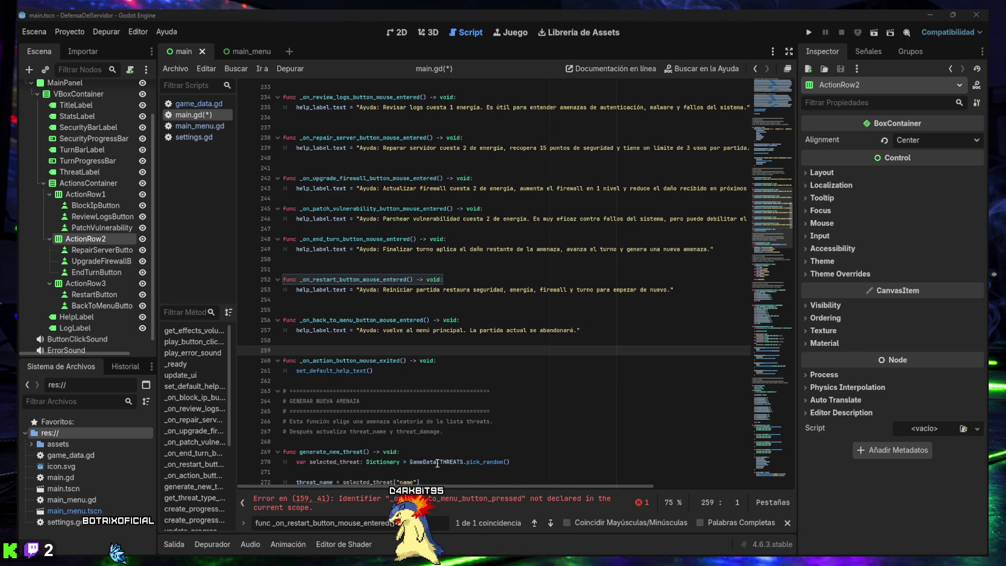
{"action": "key", "text": "ctrl+f"}
{"action": "type", "text": "func apply_button_styles() -> void:"}
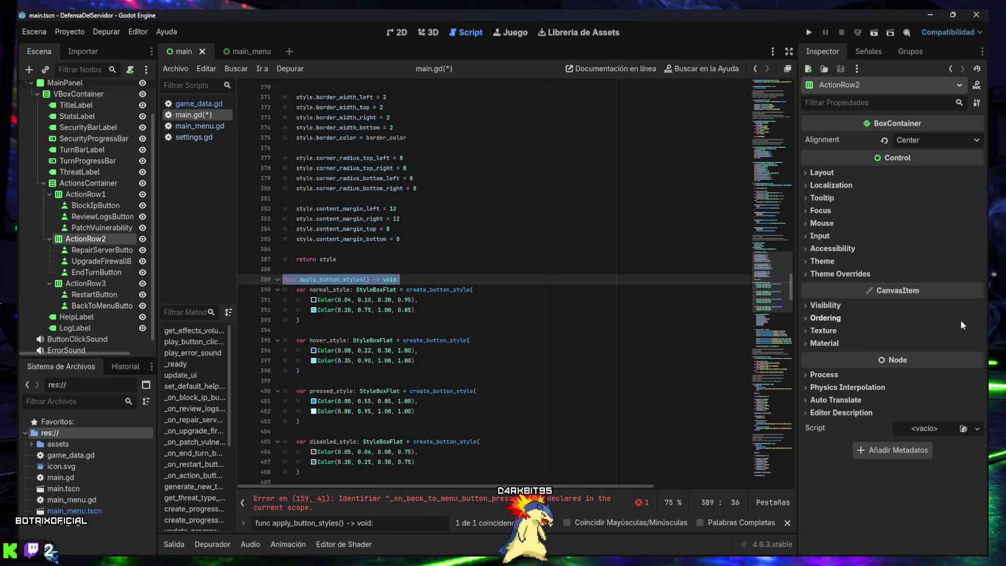
- Add a comma after restart_button and list back_to_menu_button in apply_button_styles' buttons array
{"action": "scroll", "coordinate": [473, 317], "scroll_direction": "down", "scroll_amount": 5}
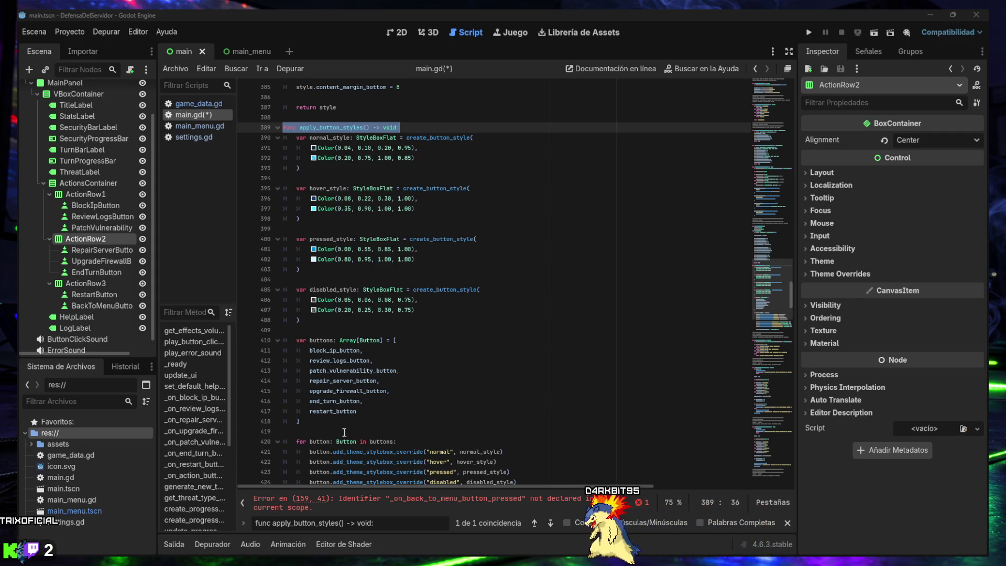
{"action": "left_click", "coordinate": [378, 417]}
{"action": "left_click", "coordinate": [376, 415]}
{"action": "type", "text": ","}
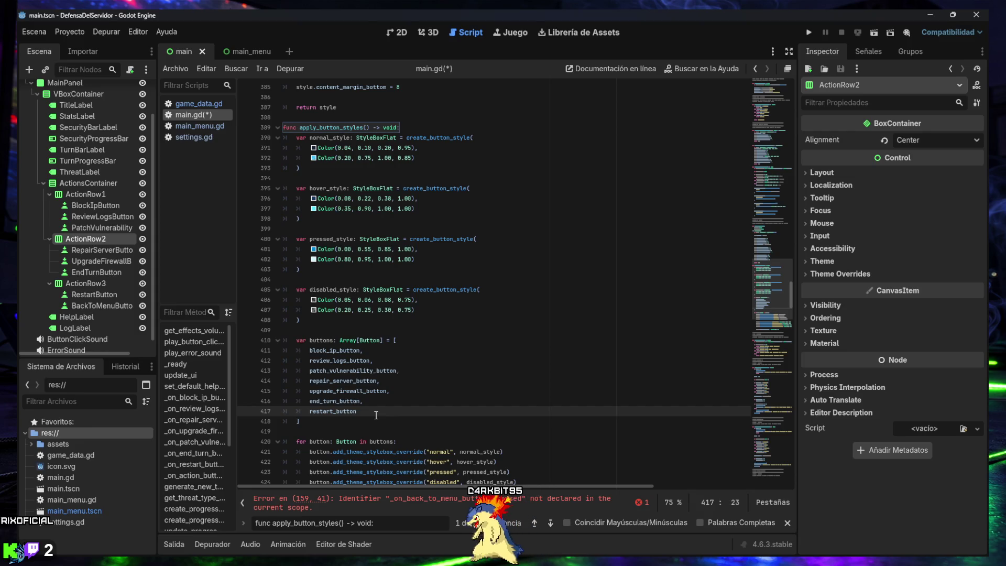
{"action": "key", "text": "Return"}
{"action": "type", "text": "back_to_menu_button"}
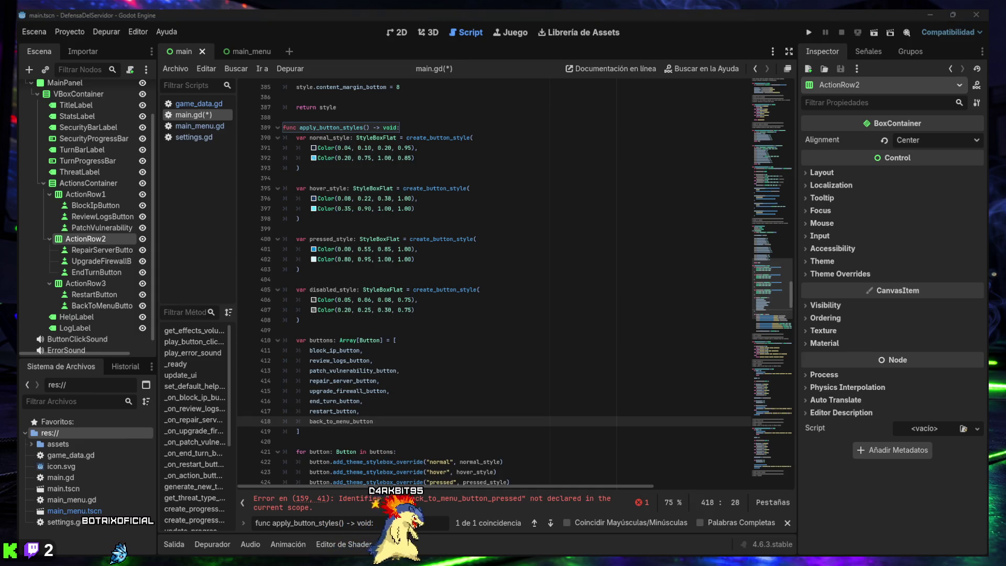
{"action": "type", "text": "_on_restart_button_pressed()"}
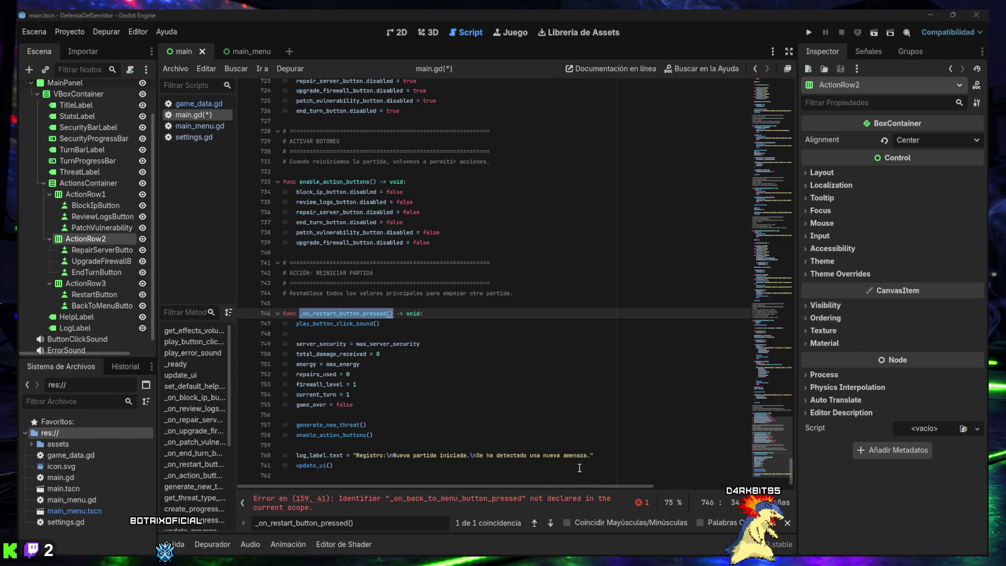
- Add _on_back_to_menu_button_pressed, playing the click sound and loading res://main_menu.tscn, then save main.gd
{"action": "left_click", "coordinate": [594, 476]}
{"action": "key", "text": "ctrl+v"}
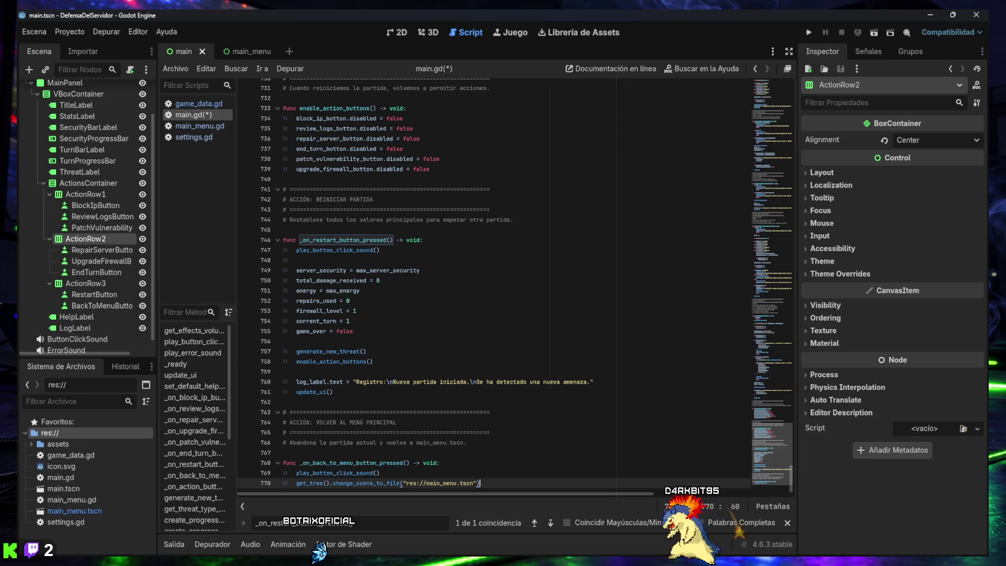
{"action": "left_click", "coordinate": [471, 327]}
{"action": "key", "text": "ctrl+s"}
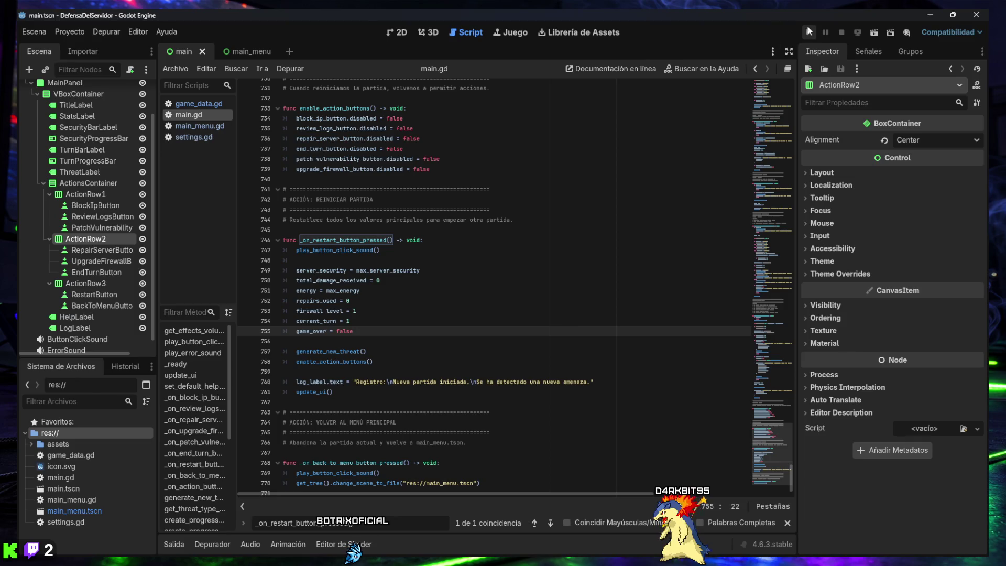
- Run the project, play one turn, and return to the main menu
{"action": "left_click", "coordinate": [807, 33]}
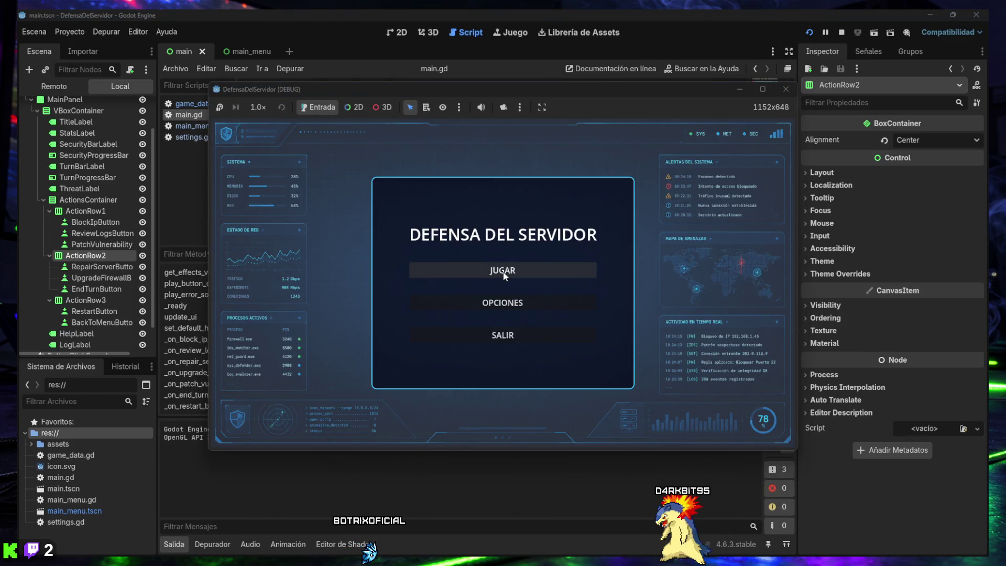
{"action": "left_click", "coordinate": [500, 271]}
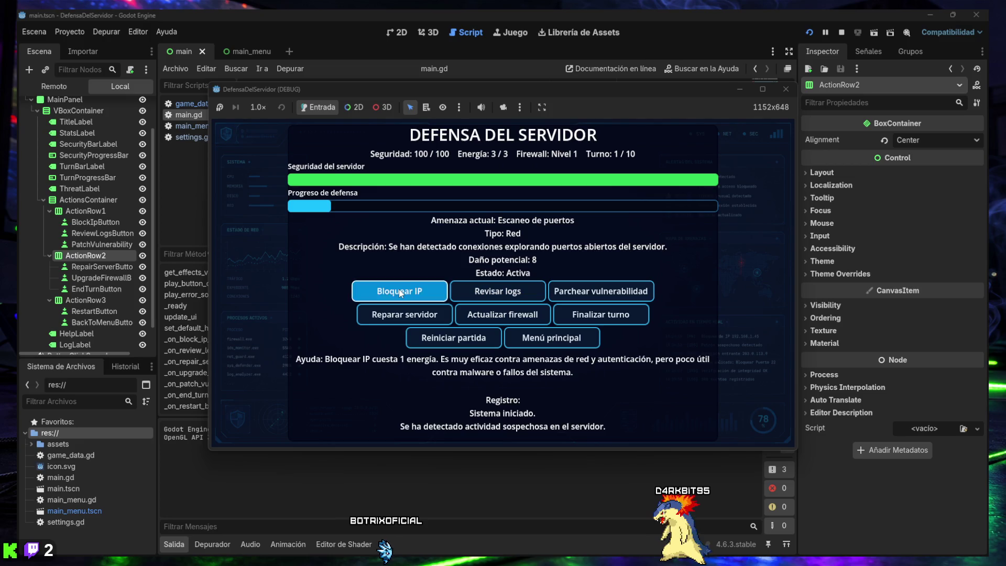
{"action": "left_click", "coordinate": [401, 291]}
{"action": "left_click", "coordinate": [488, 293]}
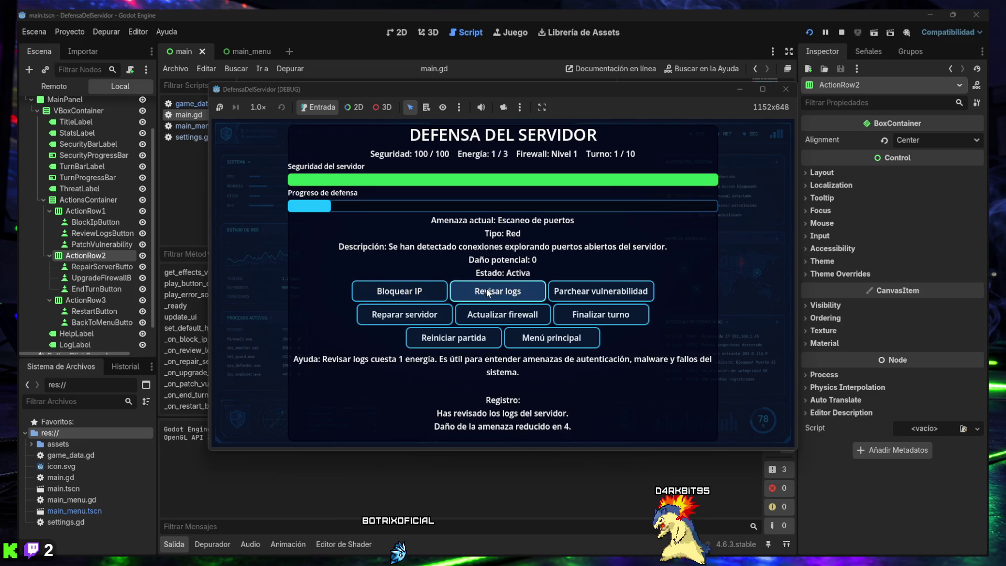
{"action": "left_click", "coordinate": [603, 315]}
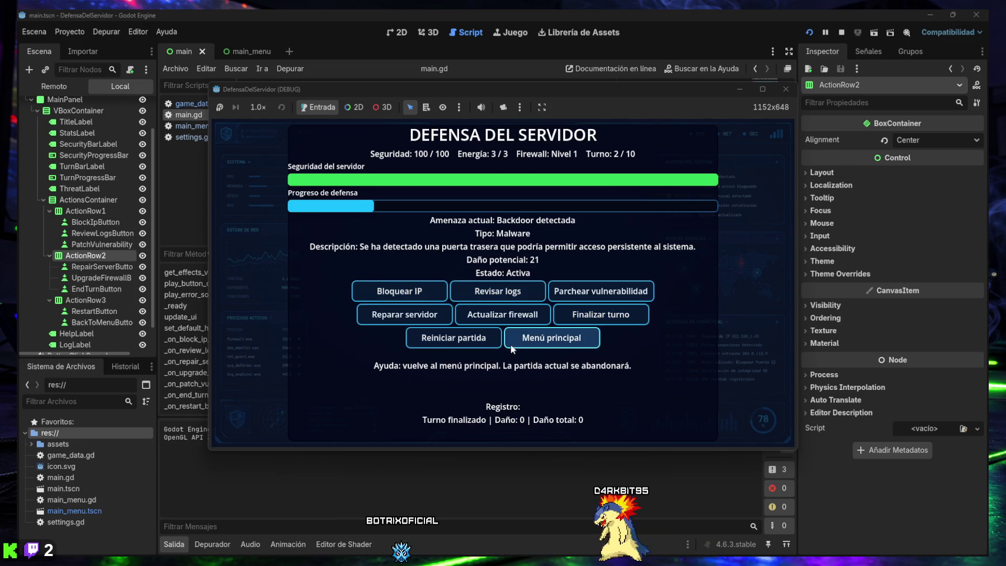
{"action": "left_click", "coordinate": [532, 340]}
- Lower the effects volume to about 32 in Options and start a new game
{"action": "left_click", "coordinate": [512, 304]}
{"action": "left_click_drag", "start_coordinate": [551, 292], "coordinate": [474, 297]}
{"action": "left_click", "coordinate": [491, 314]}
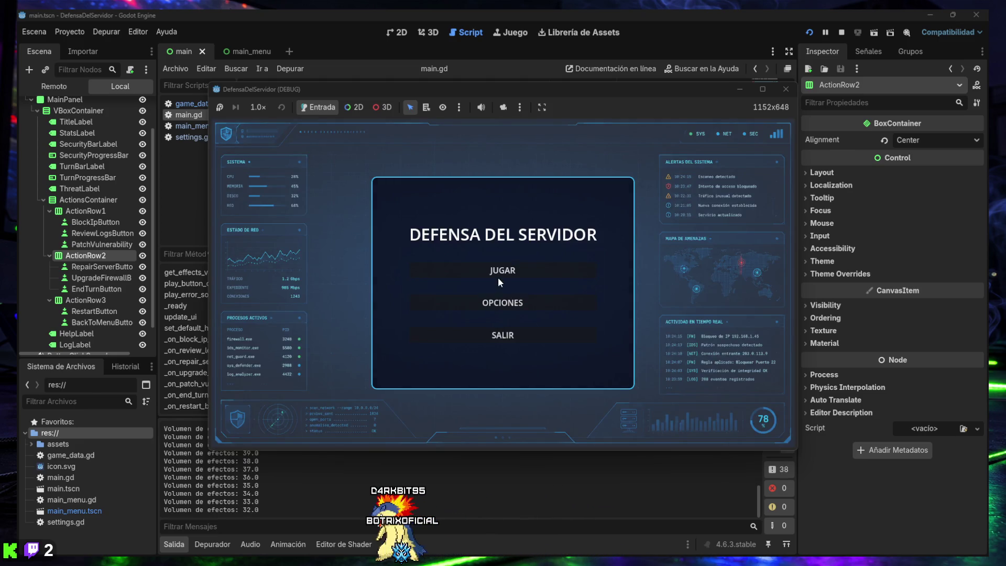
{"action": "left_click", "coordinate": [498, 278]}
- Play turns 1–4, blocking IPs and upgrading the firewall to level 3
{"action": "left_click", "coordinate": [491, 299]}
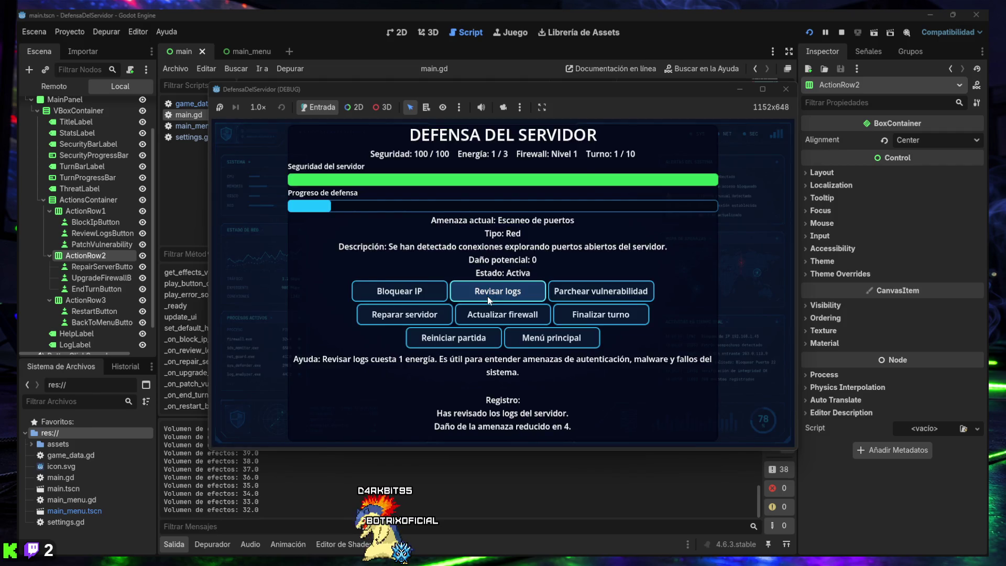
{"action": "left_click", "coordinate": [608, 315]}
{"action": "left_click", "coordinate": [402, 293]}
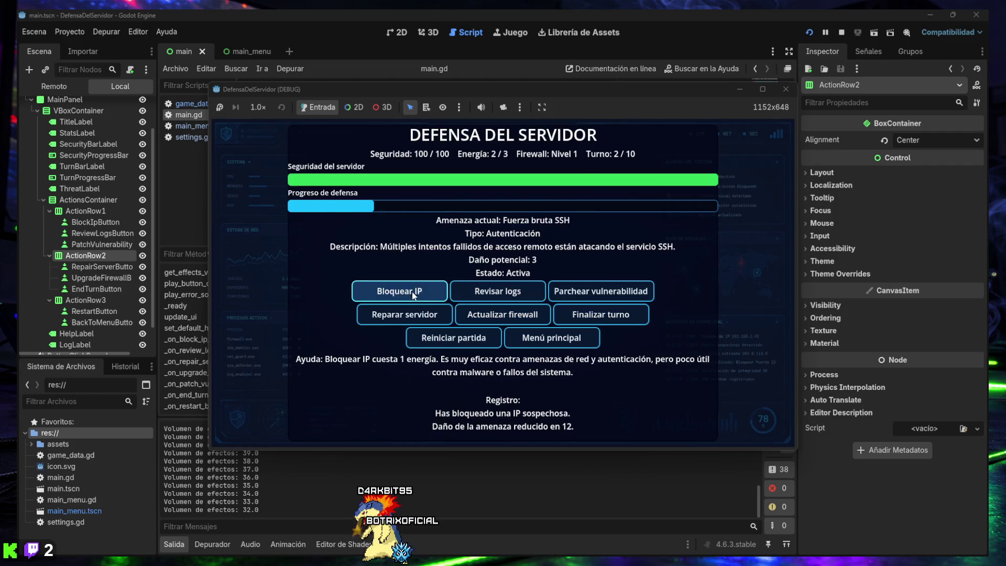
{"action": "left_click", "coordinate": [504, 316]}
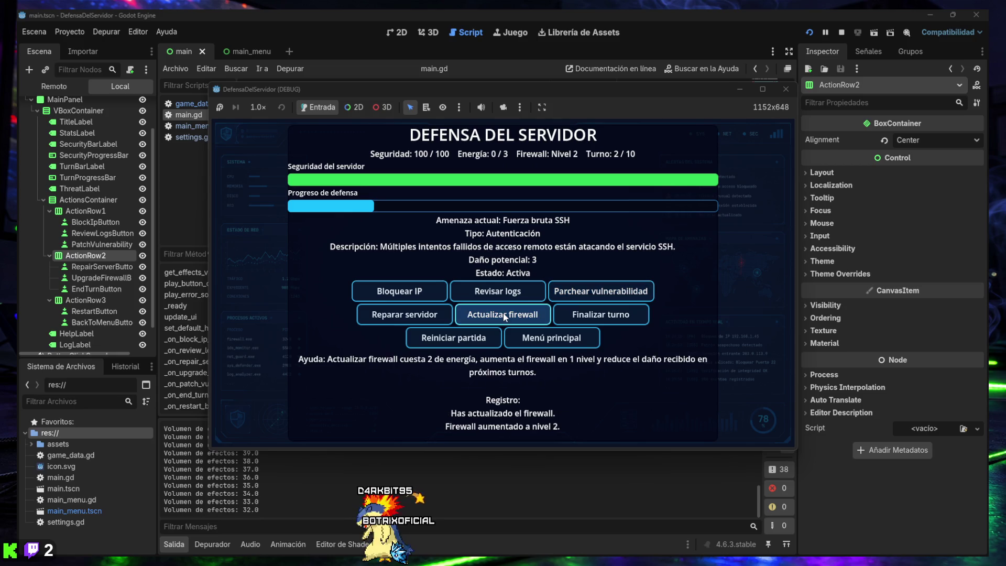
{"action": "left_click", "coordinate": [581, 319]}
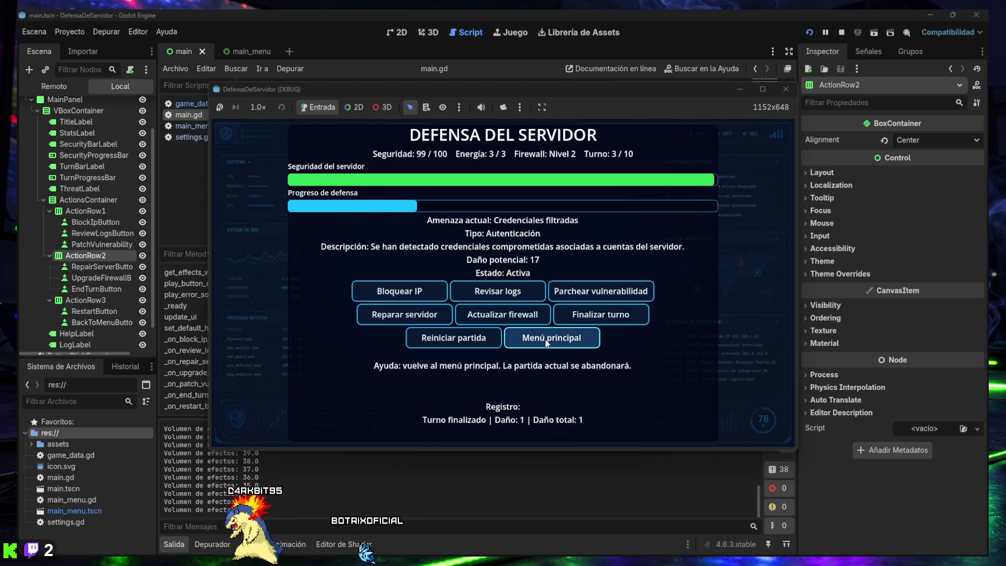
{"action": "left_click", "coordinate": [420, 292]}
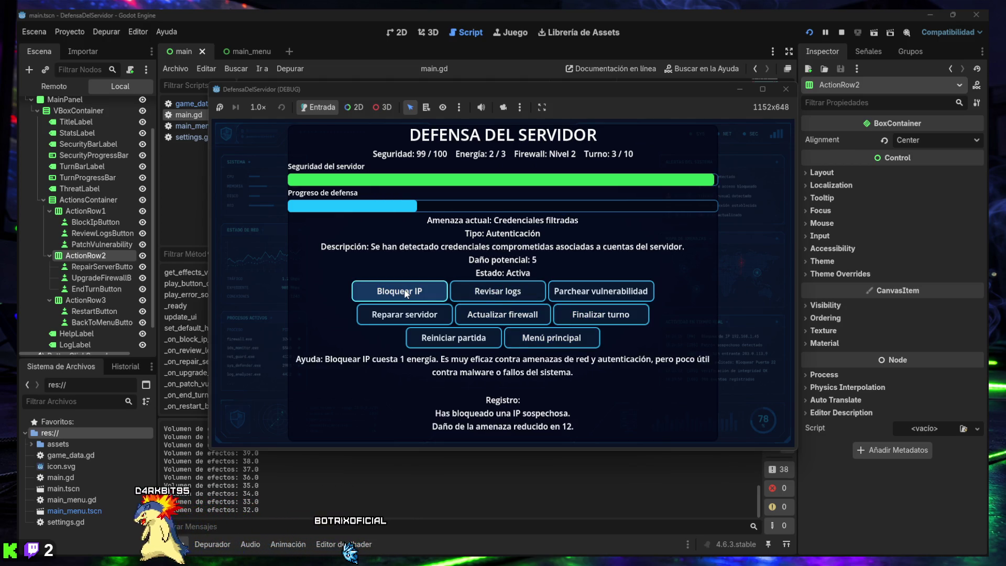
{"action": "left_click", "coordinate": [406, 292]}
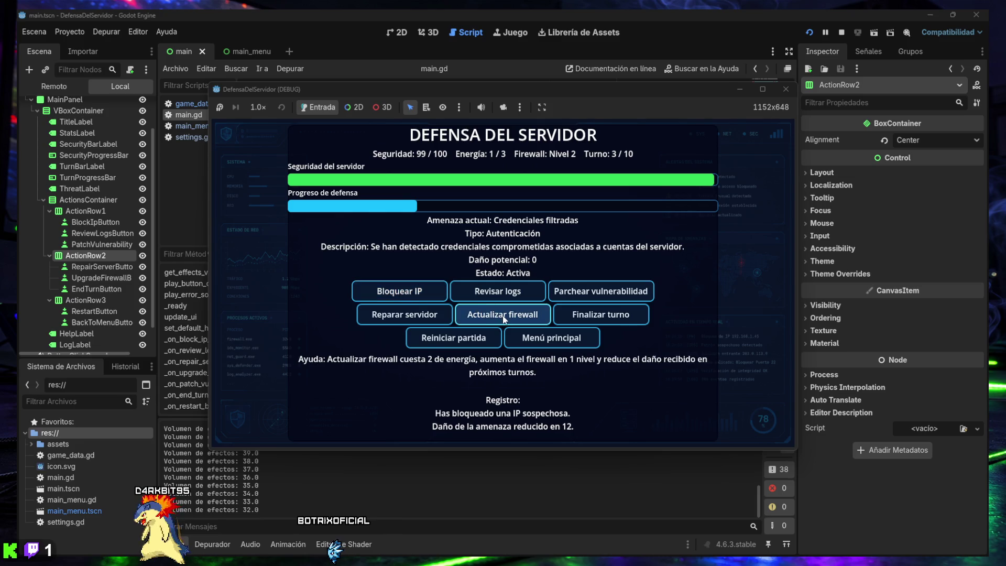
{"action": "left_click", "coordinate": [592, 315]}
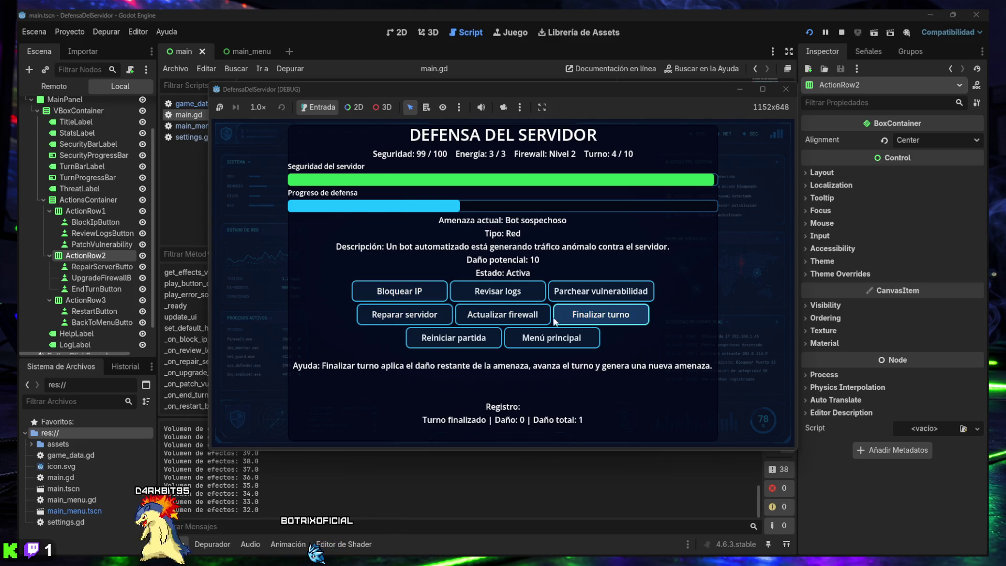
{"action": "left_click", "coordinate": [406, 292]}
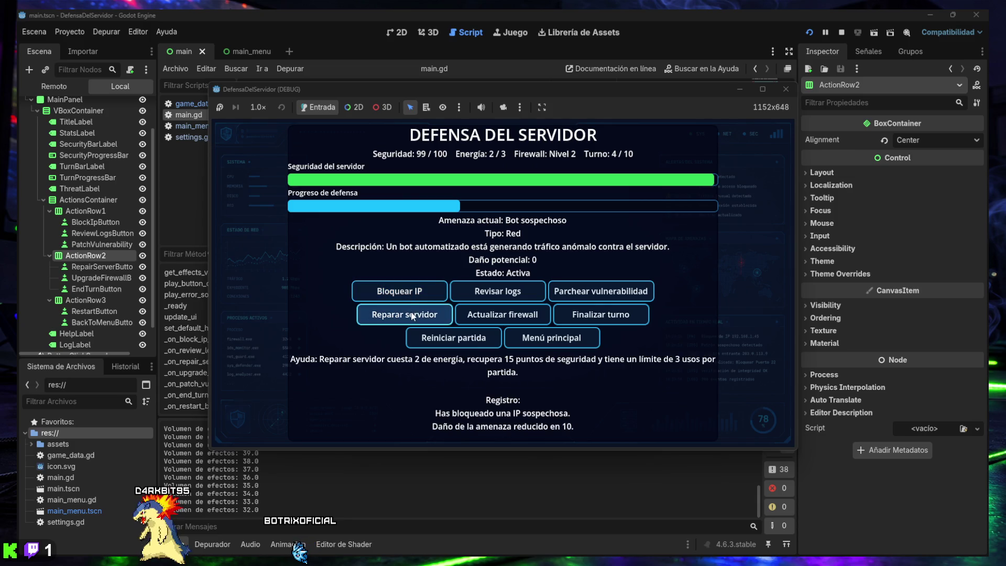
{"action": "left_click", "coordinate": [473, 316]}
{"action": "left_click", "coordinate": [590, 315]}
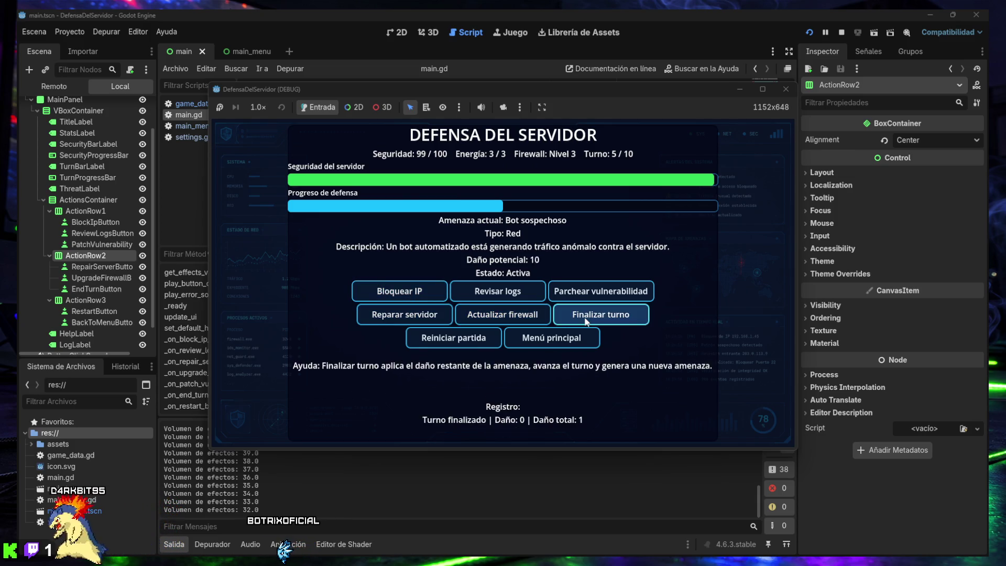
- Play turns 5–7, upgrading the firewall to level 5 and blocking the IP
{"action": "left_click", "coordinate": [406, 292]}
{"action": "left_click", "coordinate": [503, 315]}
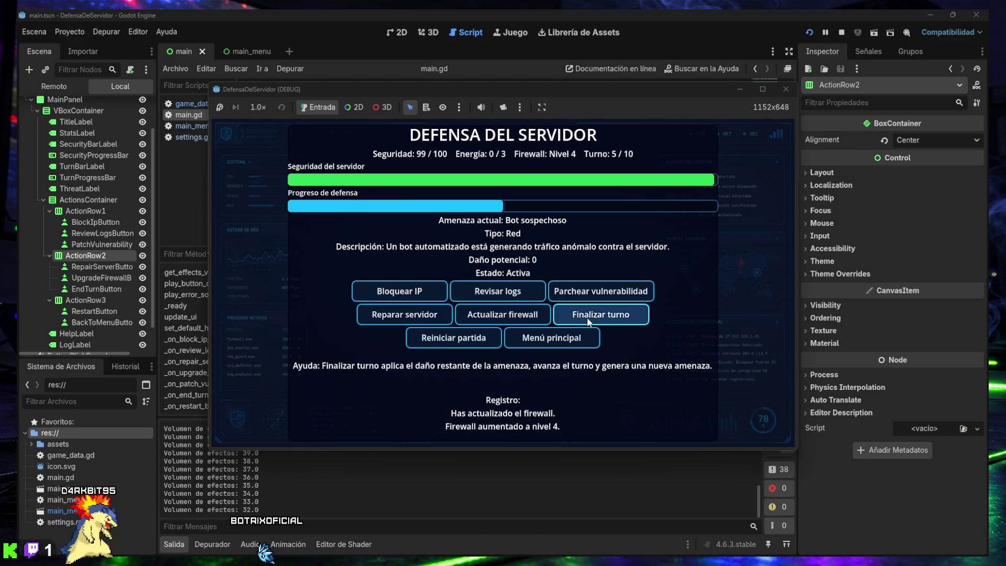
{"action": "left_click", "coordinate": [582, 320]}
{"action": "left_click", "coordinate": [417, 292]}
{"action": "left_click", "coordinate": [488, 316]}
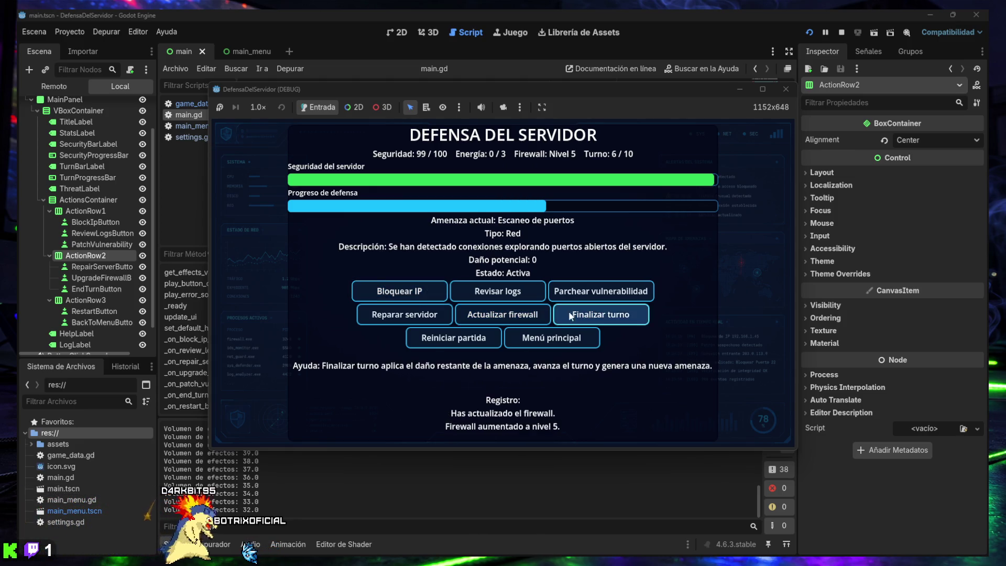
{"action": "left_click", "coordinate": [570, 315]}
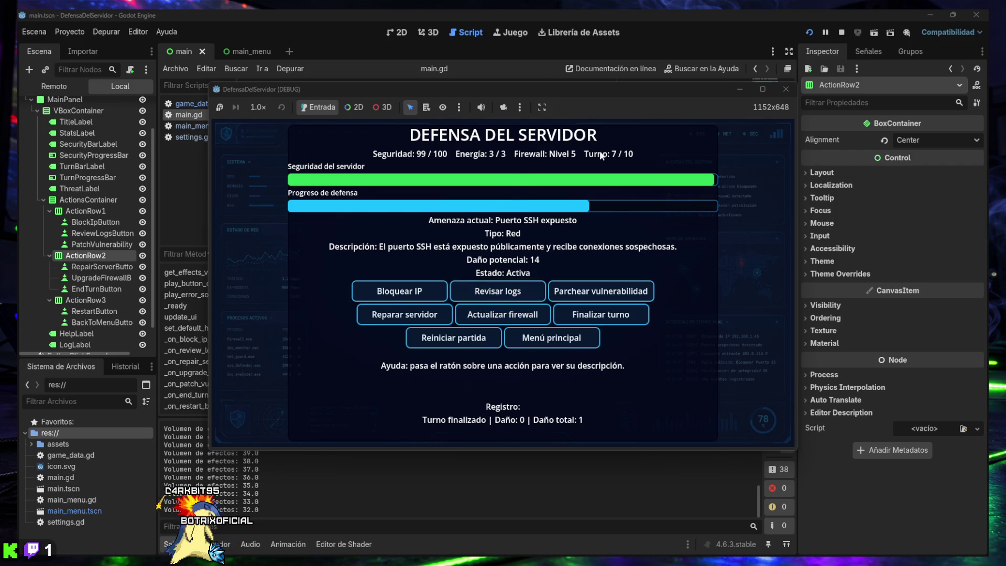
{"action": "left_click", "coordinate": [424, 297]}
{"action": "left_click", "coordinate": [413, 291]}
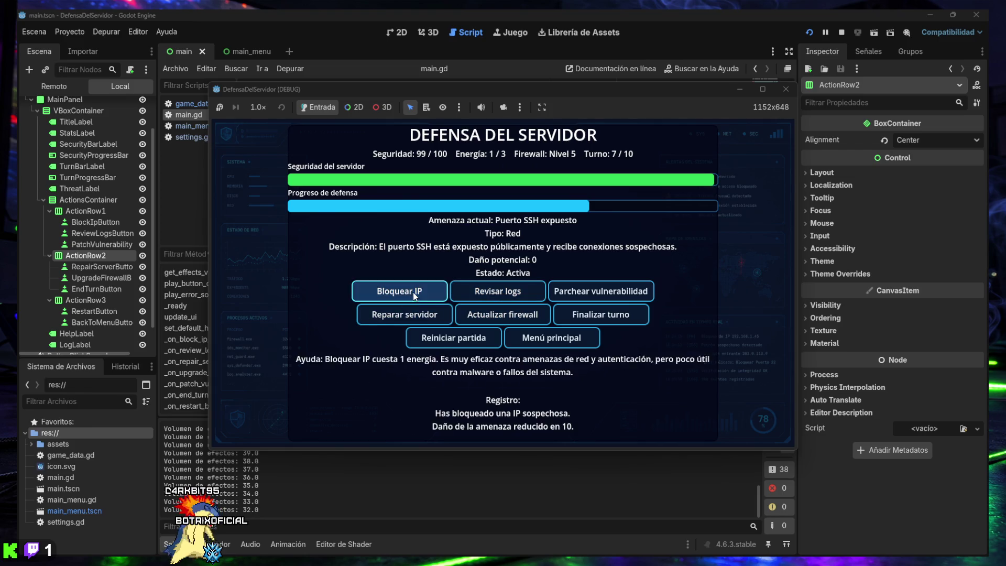
{"action": "left_click", "coordinate": [588, 321]}
- Play turn 8 by blocking the IP and reviewing the logs twice
{"action": "left_click", "coordinate": [423, 295]}
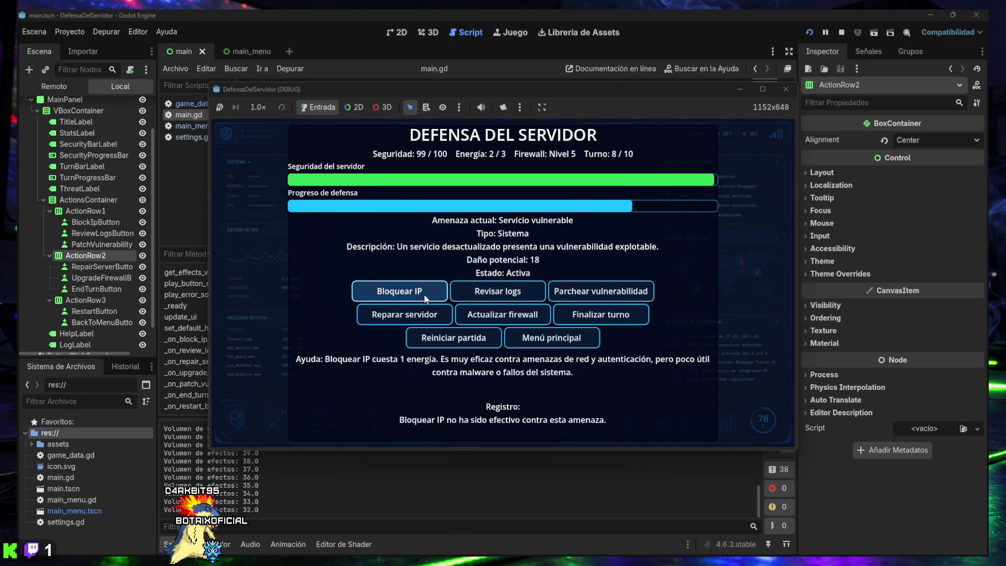
{"action": "left_click", "coordinate": [498, 293]}
{"action": "left_click", "coordinate": [499, 294]}
{"action": "left_click", "coordinate": [598, 293]}
{"action": "left_click", "coordinate": [513, 296]}
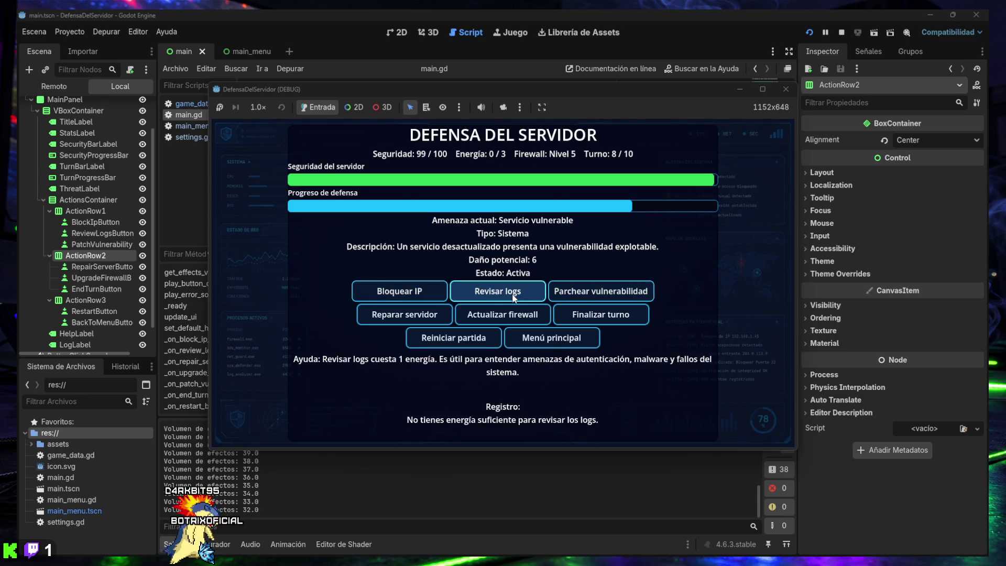
{"action": "left_click", "coordinate": [600, 316]}
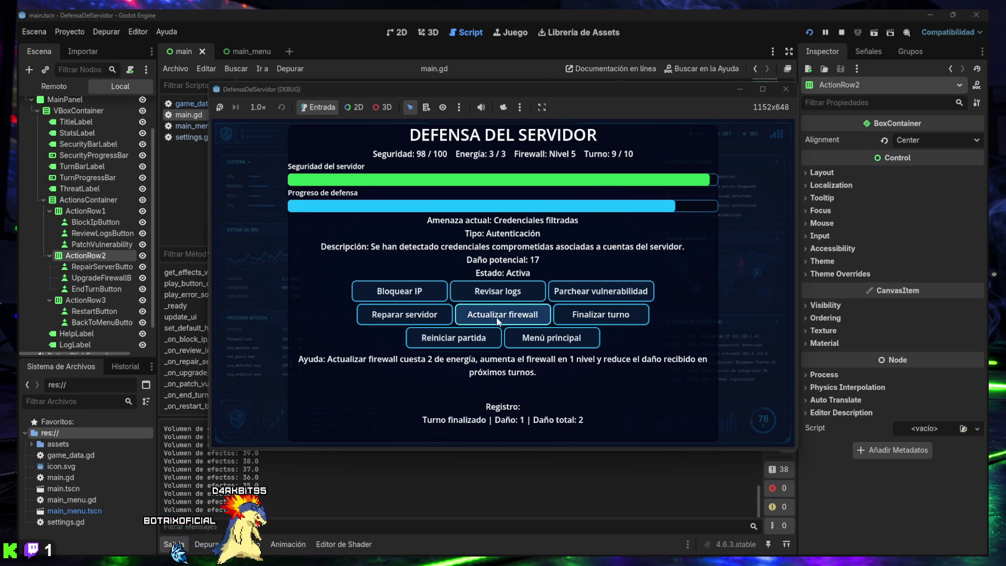
- Finish turns 9–10 for a perfect victory, then restart the match and return to the main menu
{"action": "left_click", "coordinate": [420, 293]}
{"action": "left_click", "coordinate": [404, 292]}
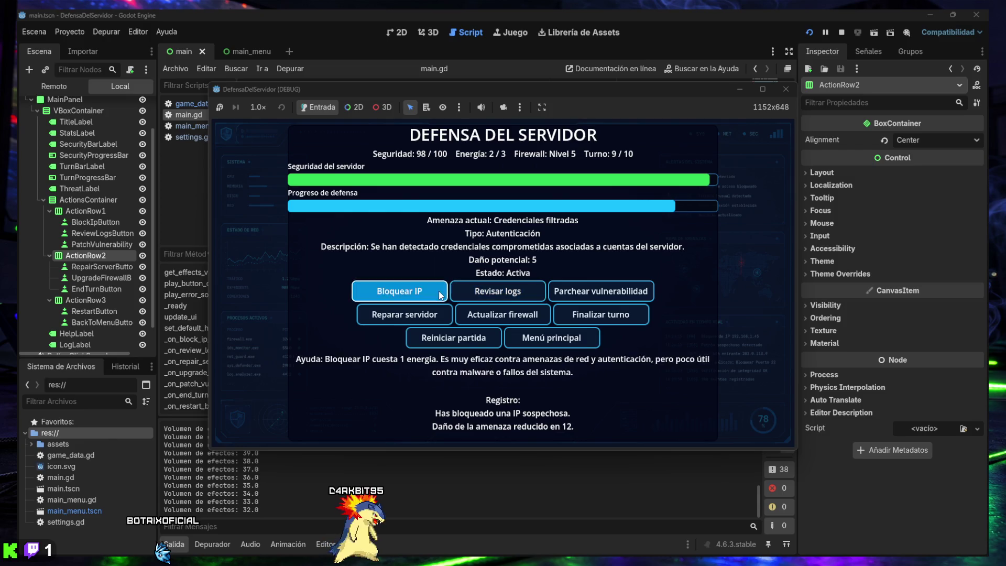
{"action": "left_click", "coordinate": [561, 317]}
{"action": "left_click", "coordinate": [406, 292]}
{"action": "left_click", "coordinate": [485, 295]}
{"action": "left_click", "coordinate": [597, 292]}
{"action": "left_click", "coordinate": [503, 293]}
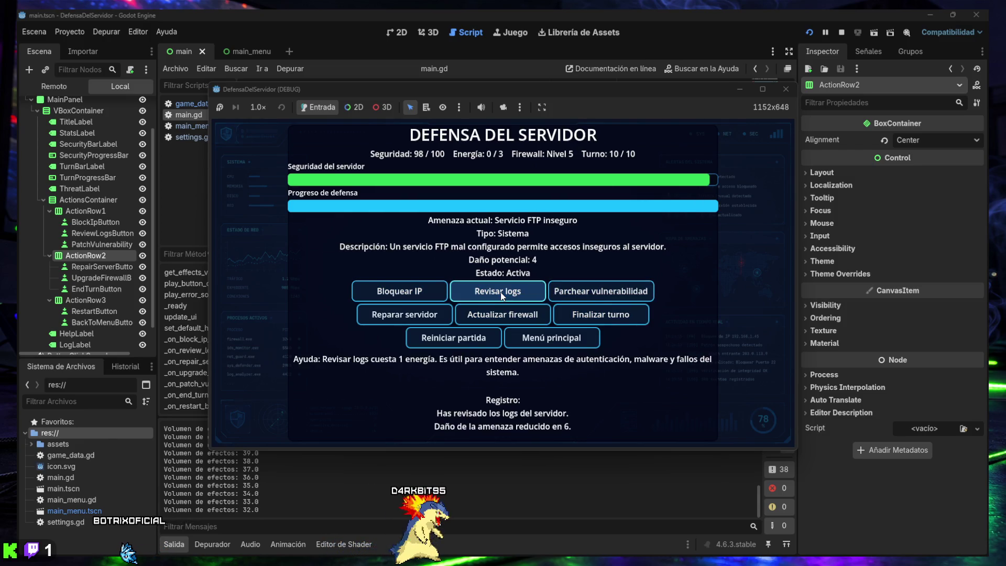
{"action": "left_click", "coordinate": [588, 315]}
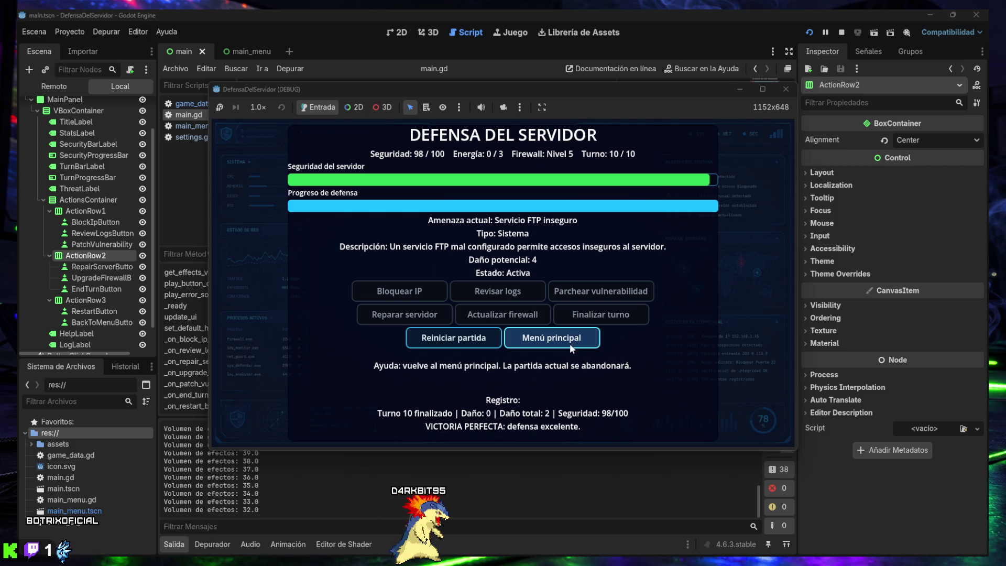
{"action": "left_click", "coordinate": [456, 340]}
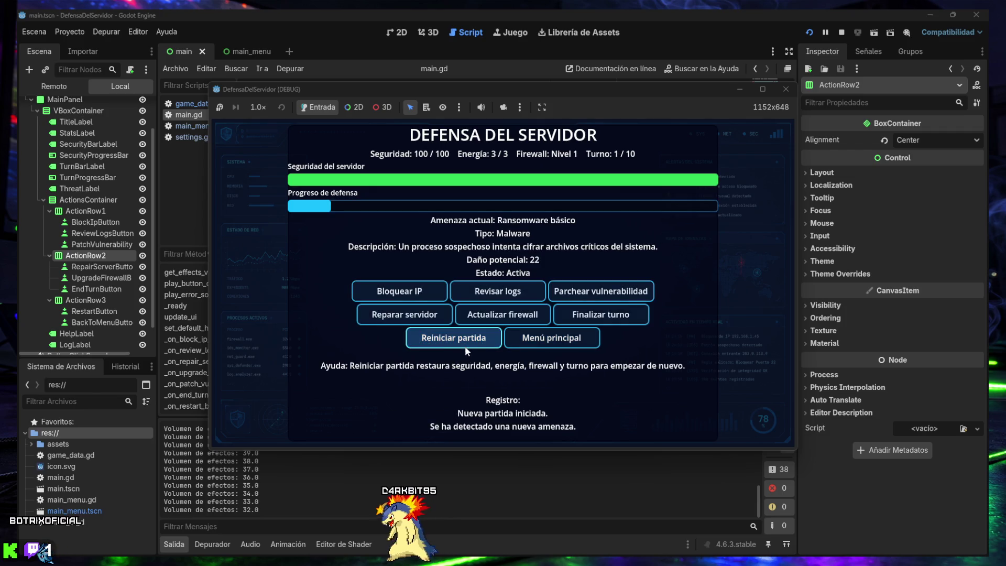
{"action": "left_click", "coordinate": [541, 345]}
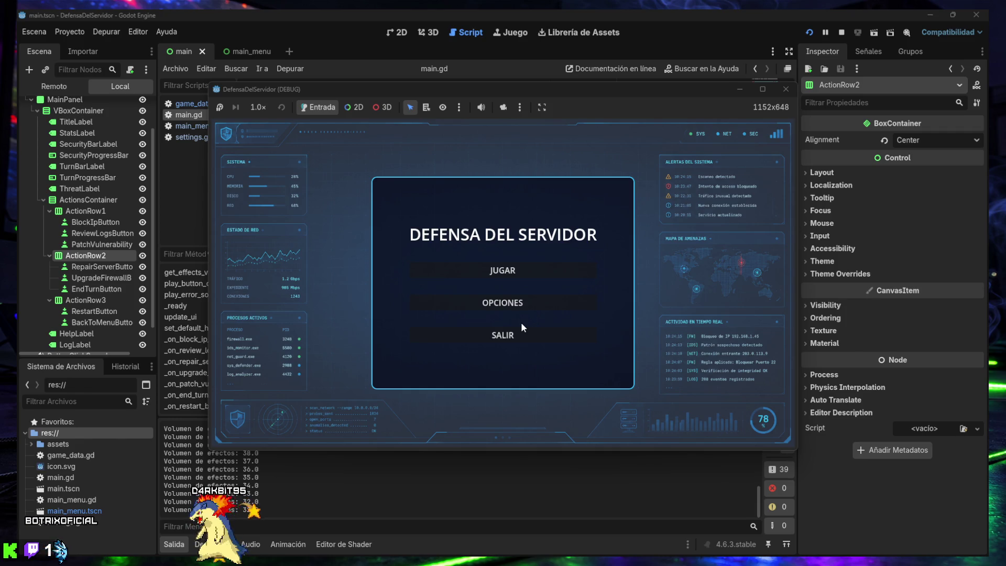
- Quit the game with SALIR and make the Inspector panel slightly narrower
{"action": "left_click", "coordinate": [504, 334]}
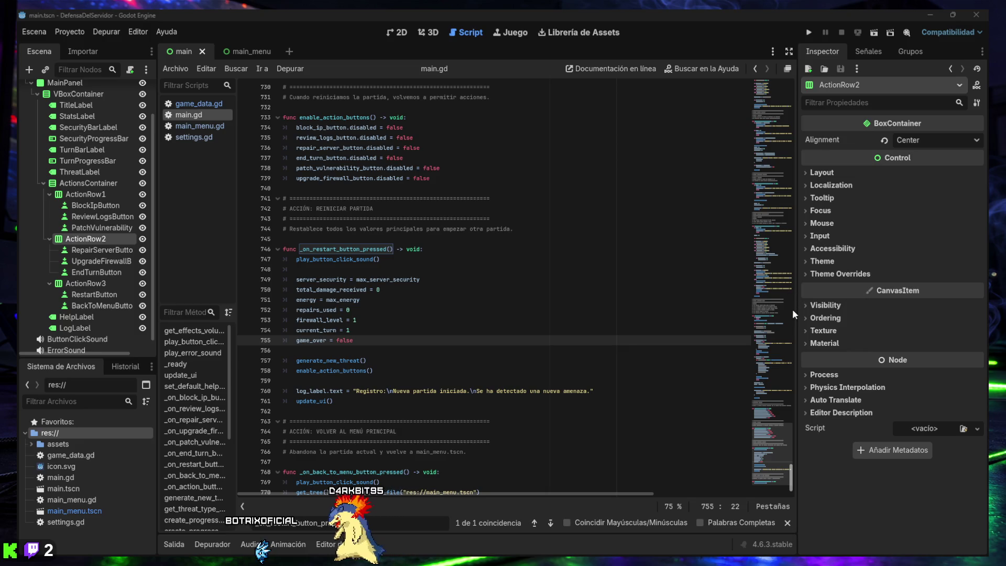
{"action": "mouse_move", "coordinate": [796, 304]}
{"action": "left_mouse_down"}
{"action": "mouse_move", "coordinate": [813, 304]}
{"action": "mouse_move", "coordinate": [836, 262]}
{"action": "mouse_move", "coordinate": [846, 262]}
{"action": "mouse_move", "coordinate": [832, 310]}
{"action": "left_mouse_up"}
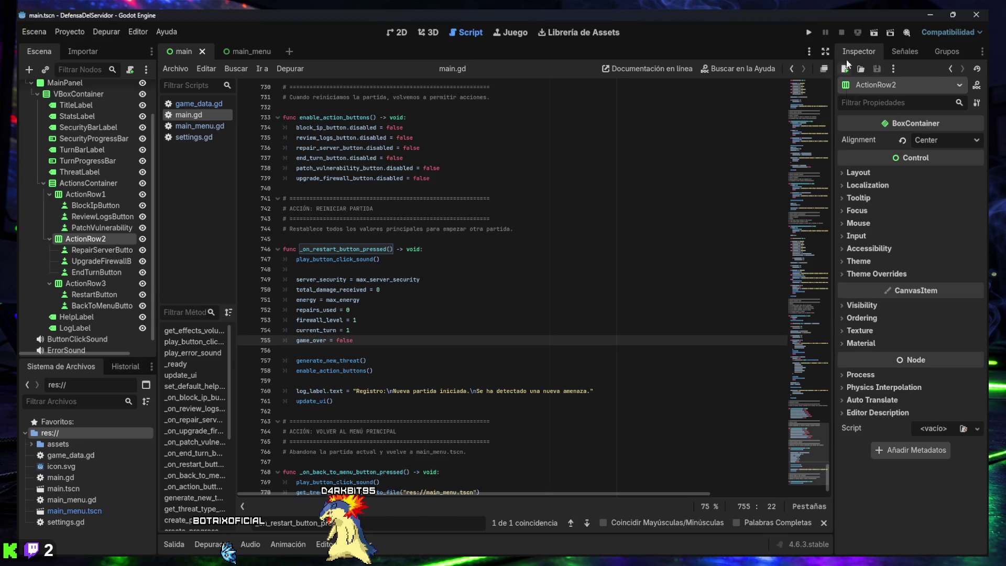
- Run the project again to bring up the DEFENSA DEL SERVIDOR main menu
{"action": "left_click", "coordinate": [809, 32]}
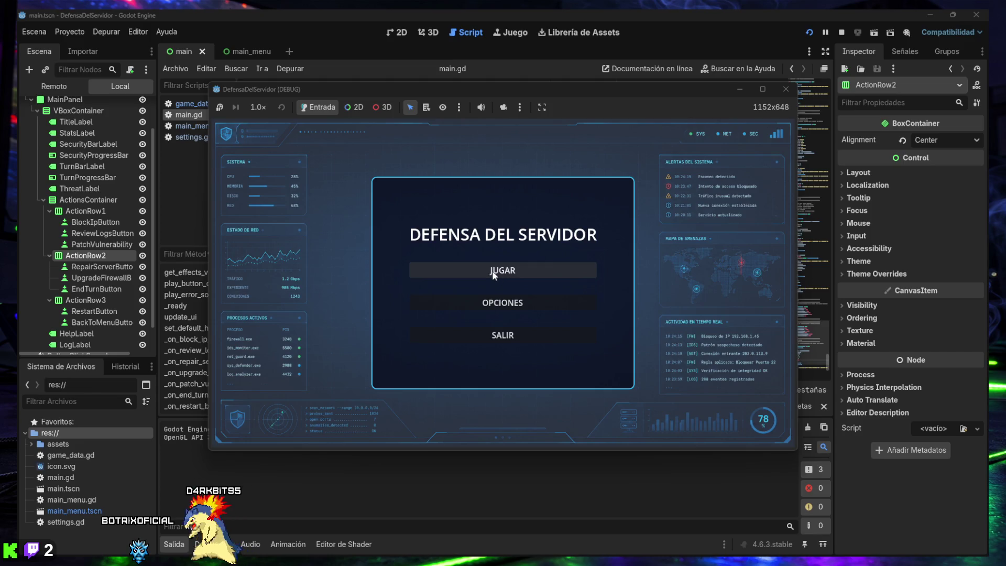
- Lower the effects volume in OPCIONES, go back, and start a new game
{"action": "left_click", "coordinate": [507, 305]}
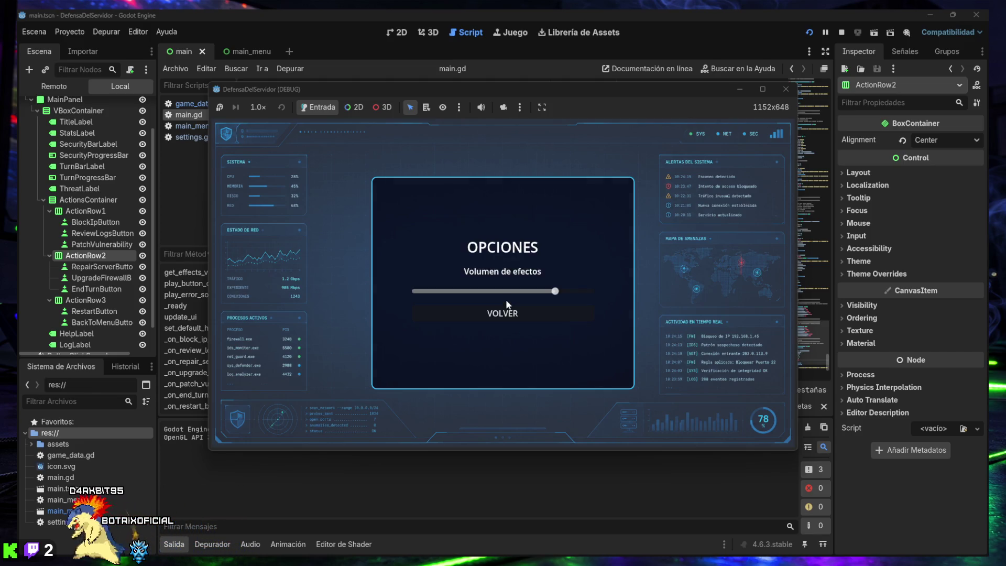
{"action": "left_click_drag", "start_coordinate": [505, 300], "coordinate": [459, 296]}
{"action": "left_click", "coordinate": [508, 315]}
{"action": "left_click", "coordinate": [504, 273]}
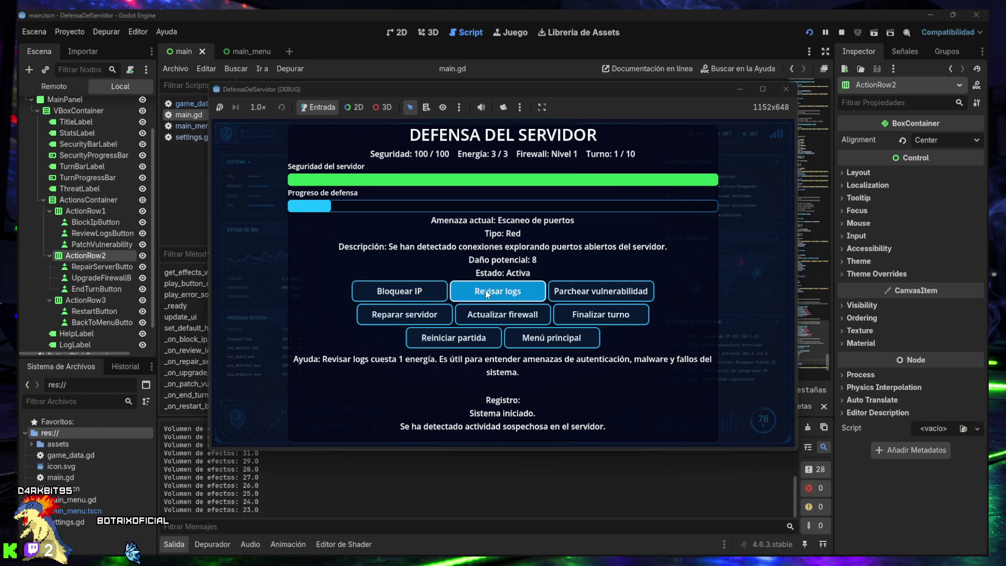
- Test turns 1–2: review logs, attempt a firewall upgrade, block the IP, attempt a patch
{"action": "left_click", "coordinate": [495, 295]}
{"action": "left_click", "coordinate": [498, 294]}
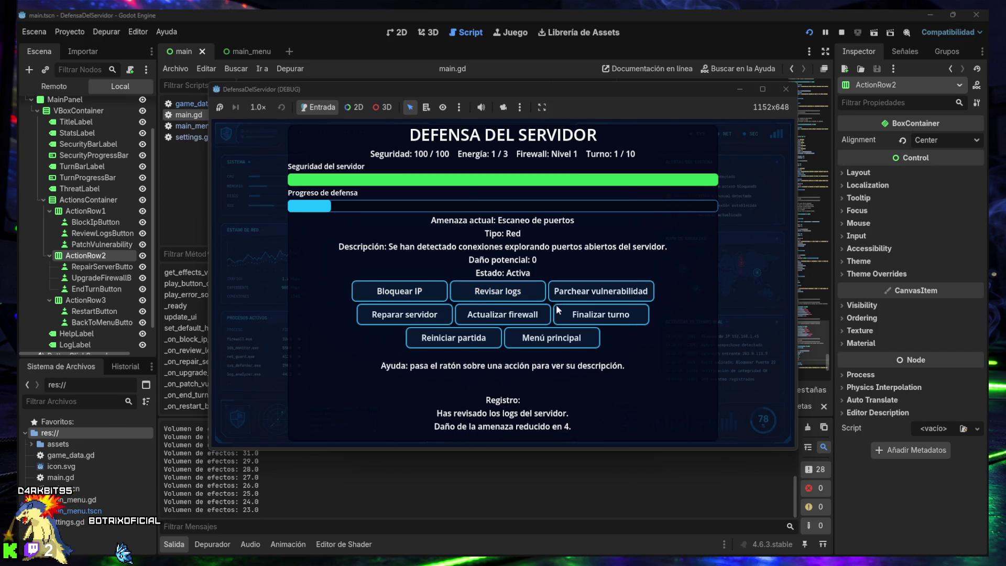
{"action": "left_click", "coordinate": [518, 314]}
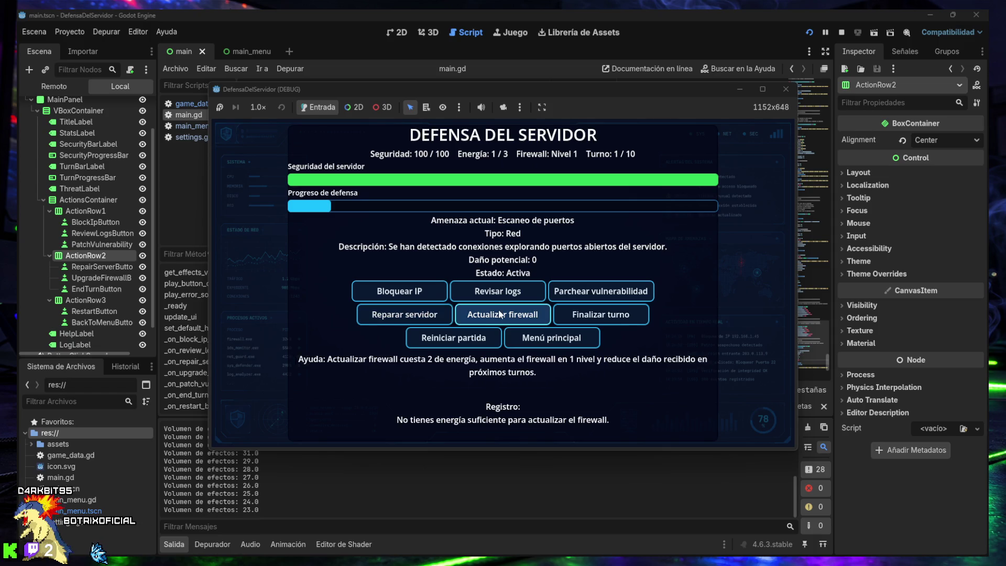
{"action": "left_click", "coordinate": [581, 325]}
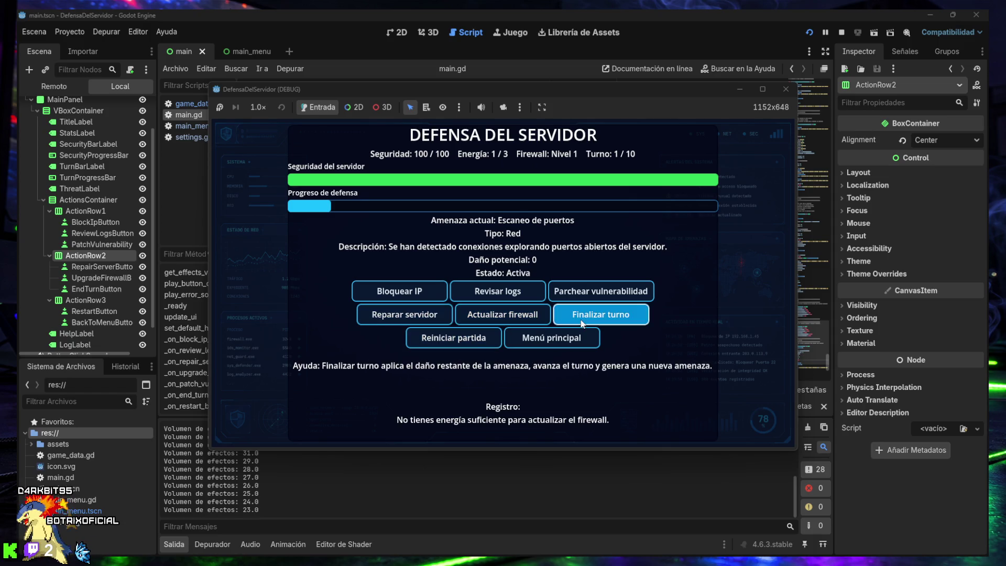
{"action": "left_click", "coordinate": [415, 293]}
{"action": "left_click", "coordinate": [415, 293]}
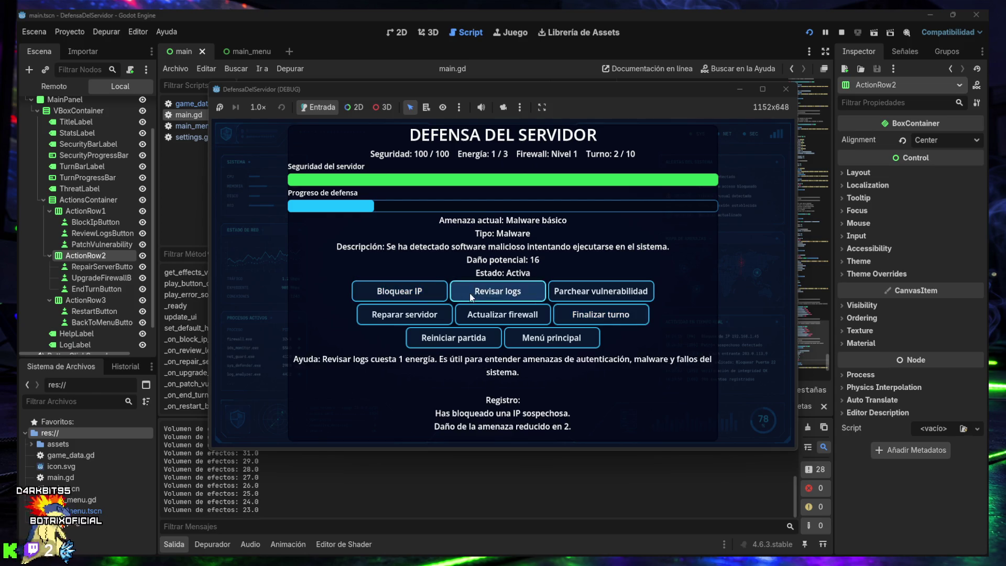
{"action": "left_click", "coordinate": [584, 290]}
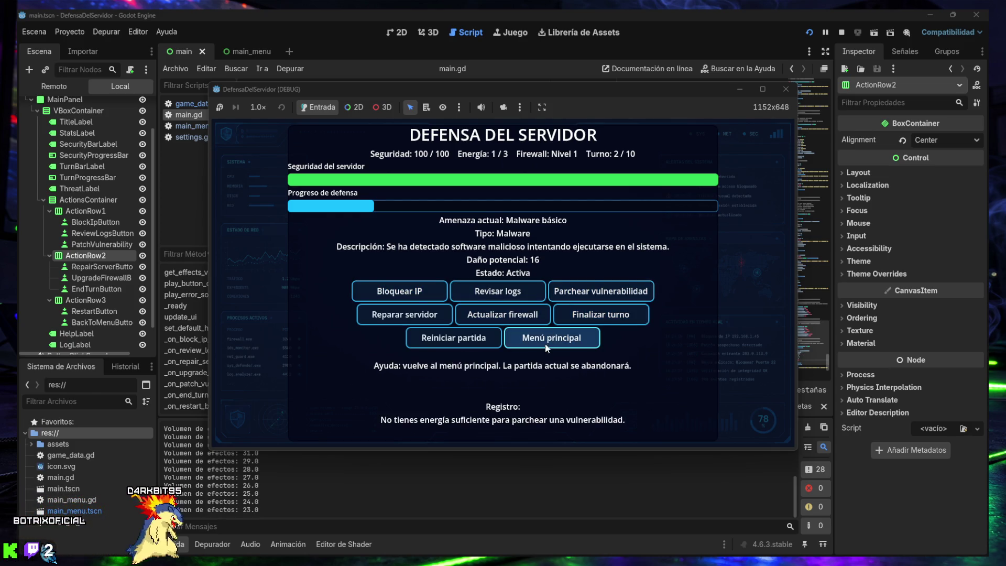
- Restart the match repeatedly to reroll the threat, patching the malware vulnerability
{"action": "left_click", "coordinate": [482, 339]}
{"action": "left_click", "coordinate": [482, 339]}
{"action": "left_click", "coordinate": [482, 339]}
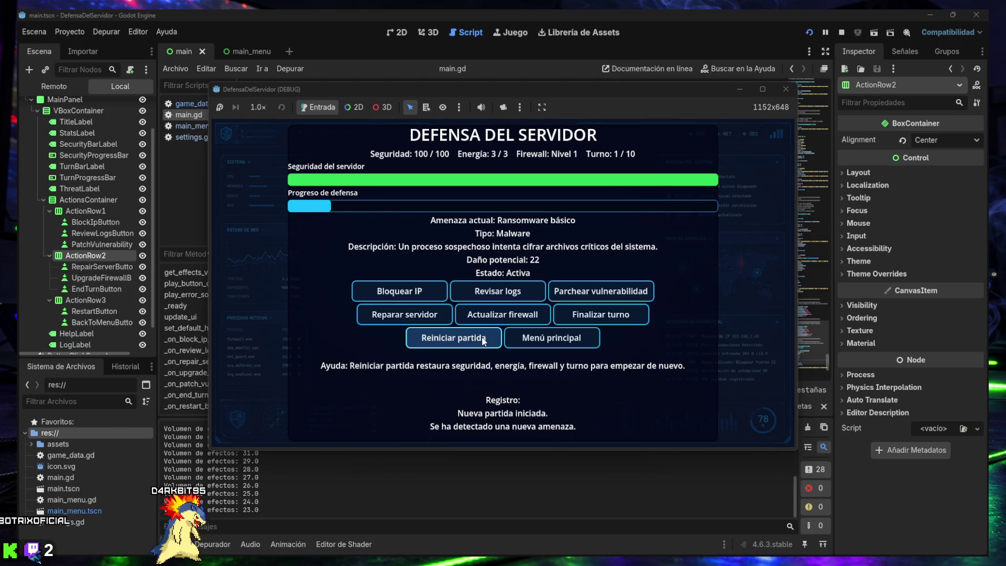
{"action": "left_click", "coordinate": [594, 292]}
{"action": "left_click", "coordinate": [471, 338]}
{"action": "left_click", "coordinate": [470, 338]}
{"action": "left_click", "coordinate": [471, 338]}
{"action": "left_click", "coordinate": [471, 338]}
{"action": "left_click", "coordinate": [471, 338]}
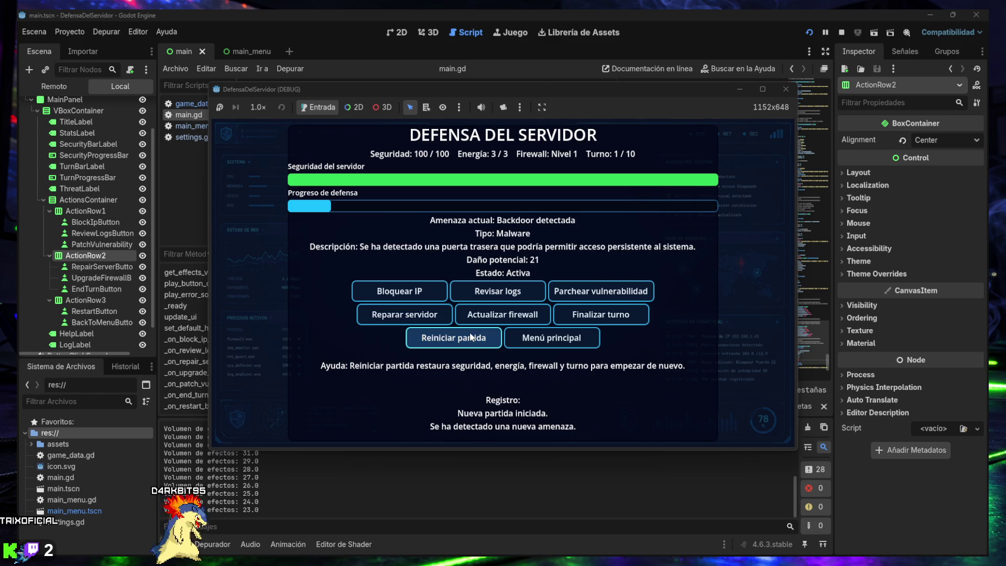
{"action": "left_click", "coordinate": [621, 297]}
- Keep restarting and patching until the FTP service vulnerability is patched
{"action": "left_click", "coordinate": [468, 339]}
{"action": "left_click", "coordinate": [468, 339]}
{"action": "left_click", "coordinate": [467, 340]}
{"action": "left_click", "coordinate": [468, 340]}
{"action": "left_click", "coordinate": [468, 340]}
{"action": "left_click", "coordinate": [467, 339]}
{"action": "left_click", "coordinate": [593, 296]}
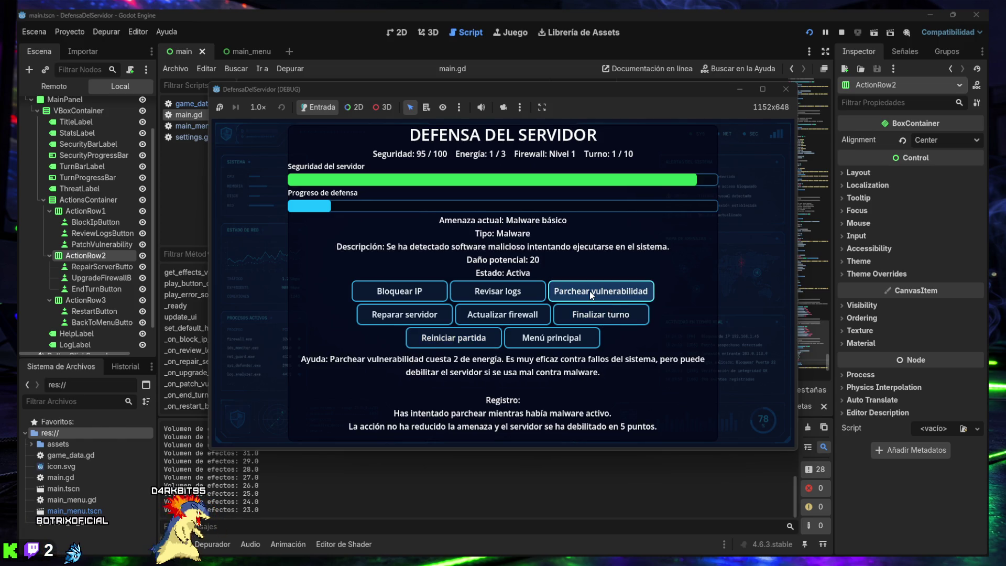
{"action": "left_click", "coordinate": [455, 338]}
{"action": "left_click", "coordinate": [600, 292]}
{"action": "left_click", "coordinate": [469, 341]}
{"action": "left_click", "coordinate": [597, 294]}
{"action": "left_click", "coordinate": [462, 340]}
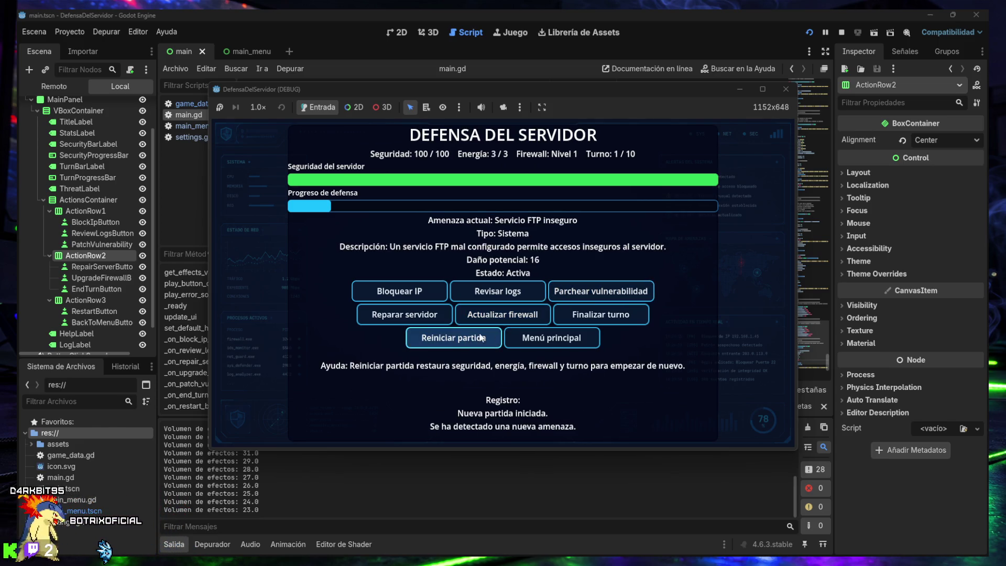
{"action": "left_click", "coordinate": [598, 298]}
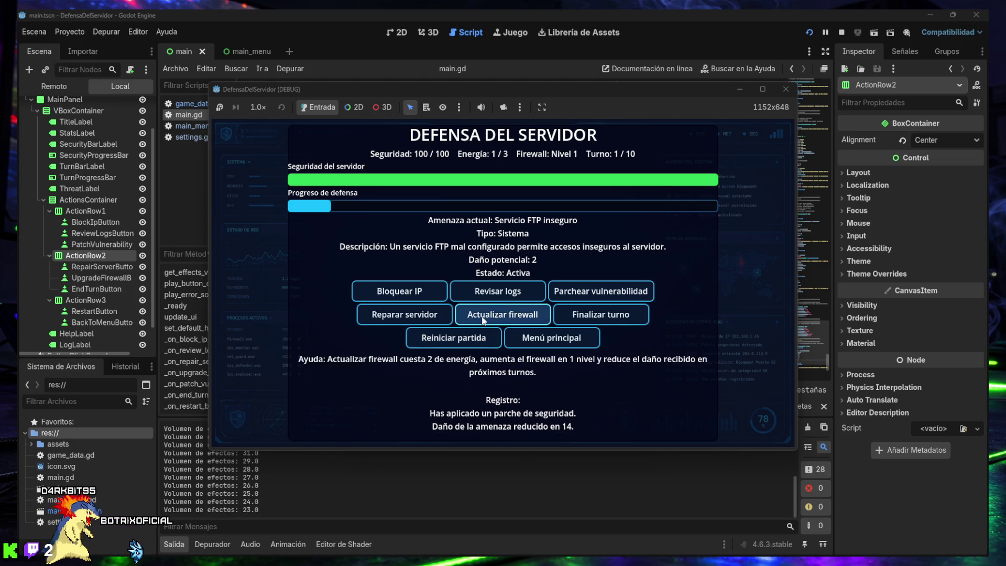
- Play two turns with log reviews and an IP block, then stop the running game
{"action": "left_click", "coordinate": [497, 291]}
{"action": "left_click", "coordinate": [601, 315]}
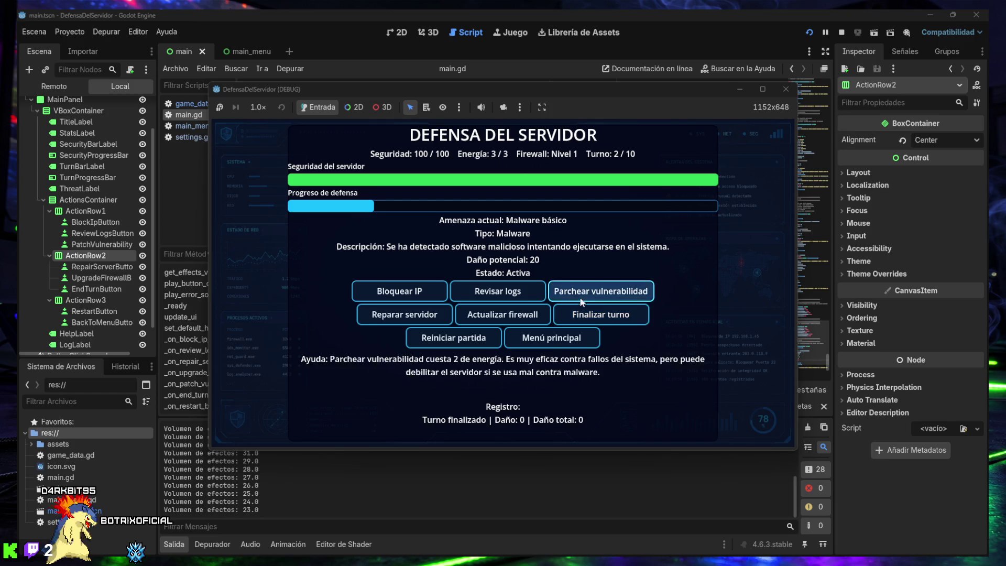
{"action": "left_click", "coordinate": [399, 292]}
{"action": "triple_click", "coordinate": [498, 292]}
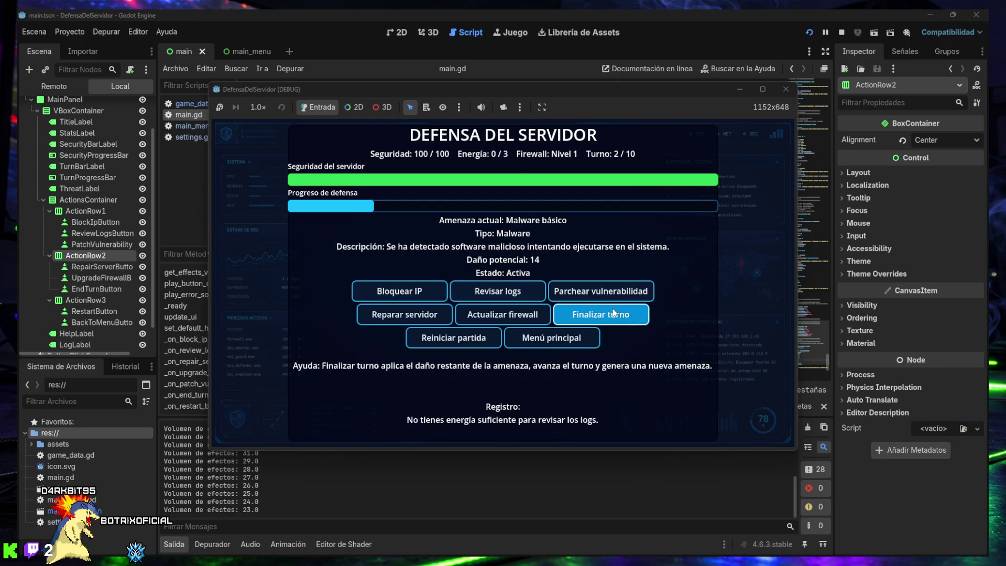
{"action": "left_click", "coordinate": [615, 313]}
{"action": "left_click", "coordinate": [776, 93]}
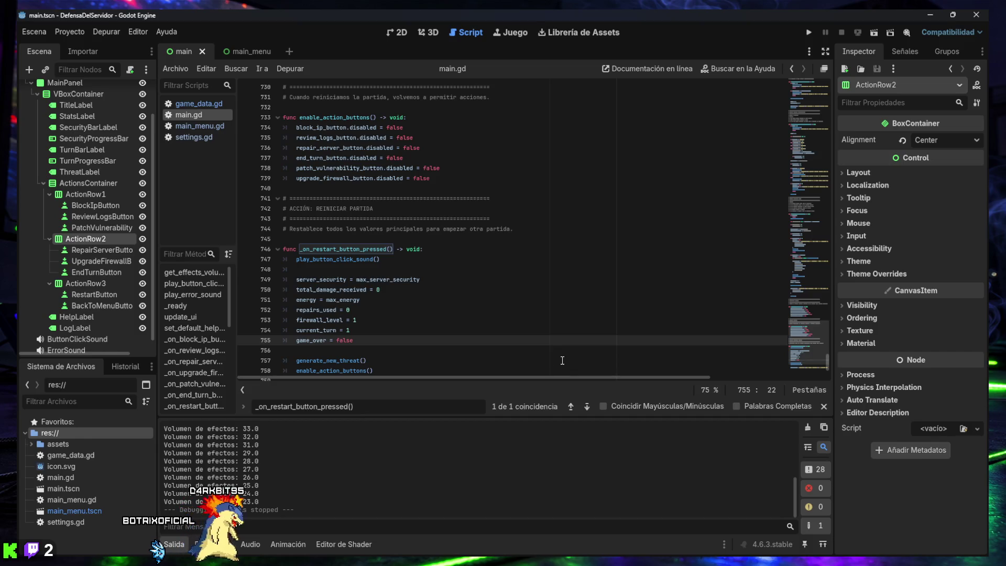
- Hide the bottom output panel with Ctrl+J so main.gd's code fills the editor
{"action": "key", "text": "ctrl+j"}
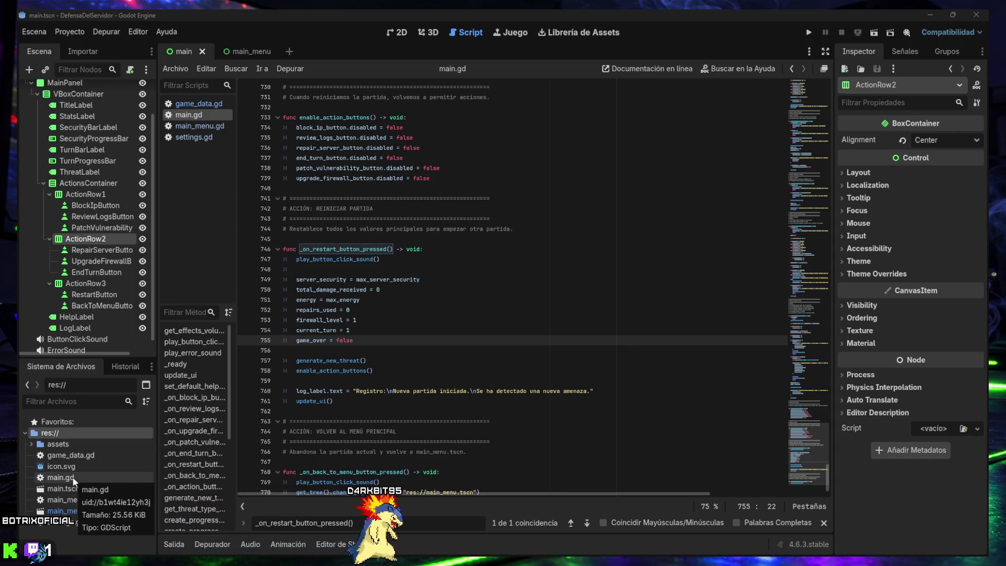
{"action": "mouse_move", "coordinate": [337, 545]}
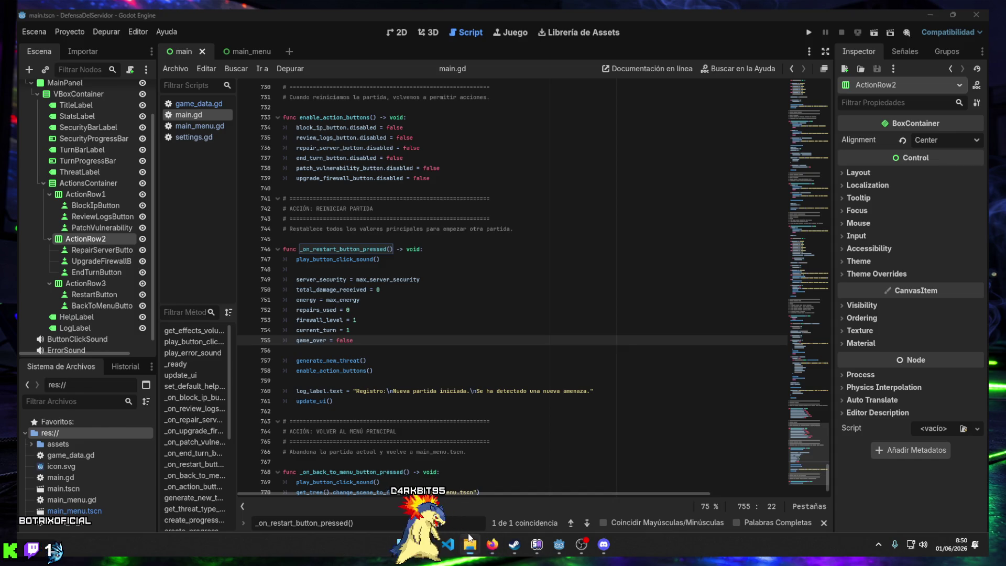
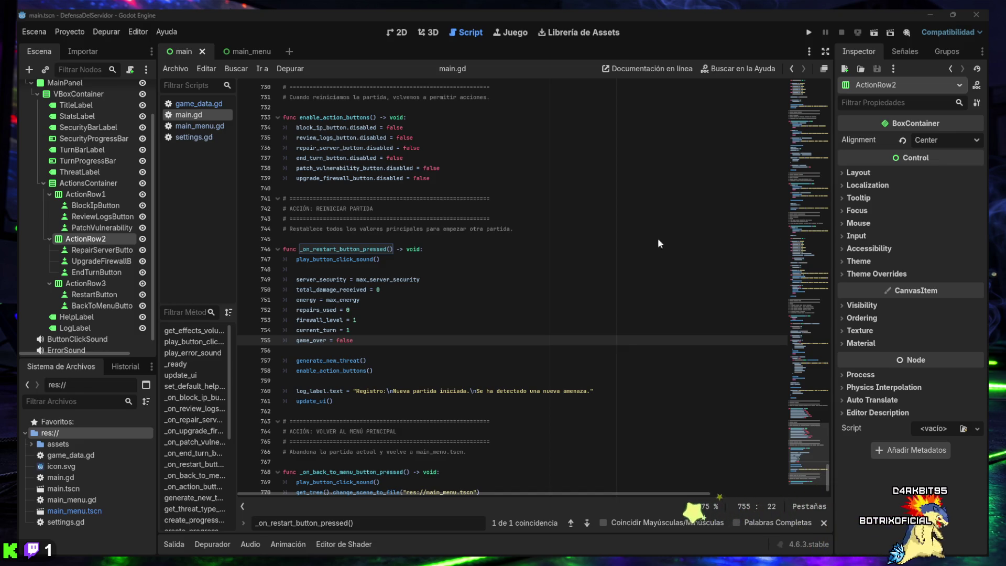
- Find the stats_label format line in update_ui and select part of that statement
{"action": "left_click", "coordinate": [375, 523]}
{"action": "key", "text": "ctrl+v"}
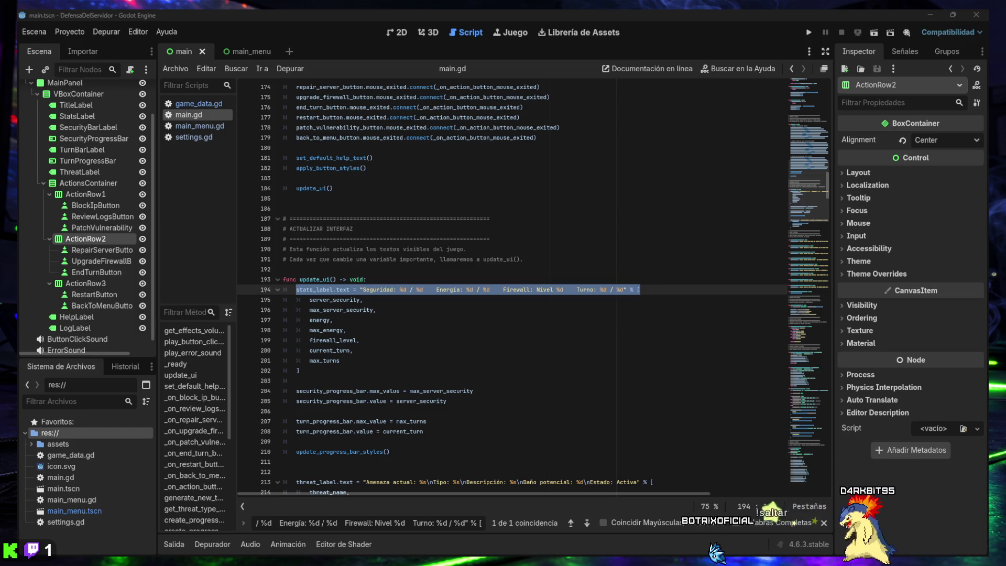
{"action": "left_click_drag", "start_coordinate": [299, 370], "coordinate": [269, 280]}
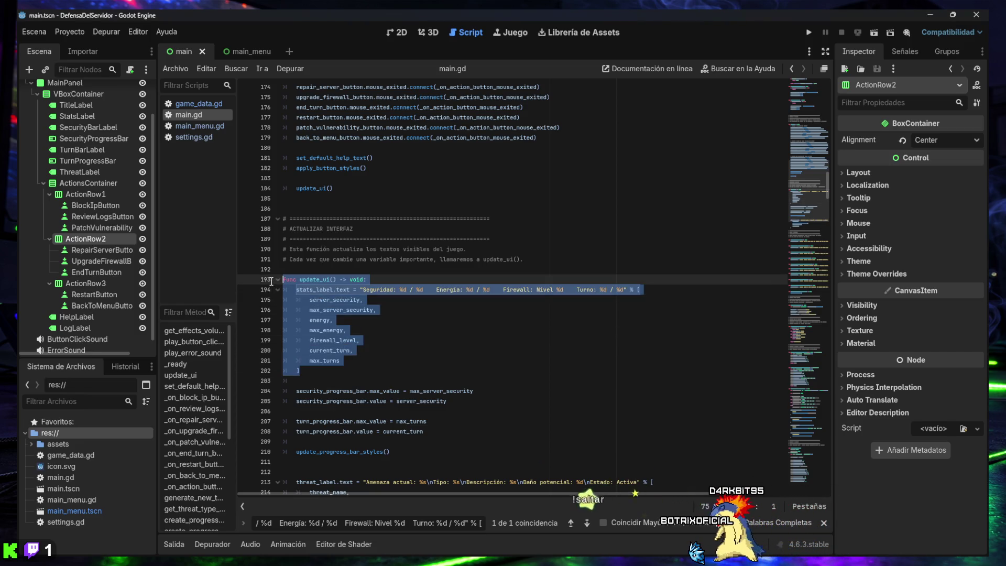
- Replace the stats_label statement on lines 194–202 with the version using repairs_used and max_repairs
{"action": "left_click", "coordinate": [326, 347]}
{"action": "left_click", "coordinate": [318, 372]}
{"action": "left_click_drag", "start_coordinate": [318, 372], "coordinate": [297, 292]}
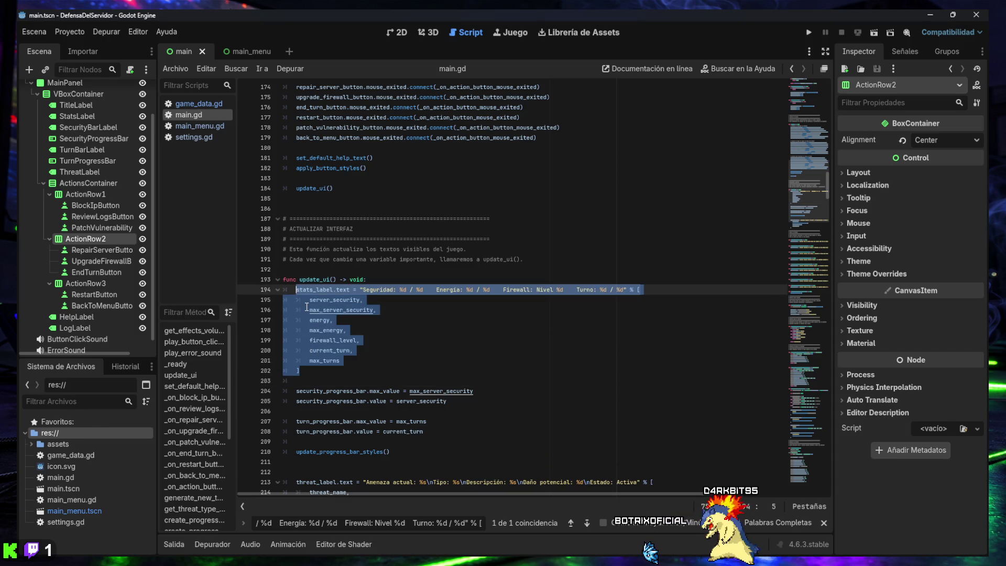
{"action": "type", "text": "stats_label.text = \"Seguridad: %d / %d    Energía: %d / %d    Firewall: Nivel %d    Turno: %d / %d    Reparaciones: %d / %d\" % [ \tserver_security, \tmax_server_security, \tenergy, \tmax_energy, \tfirewall_level, \tcurrent_turn, \tmax_turns, \trepairs_used, \tmax_repairs ]"}
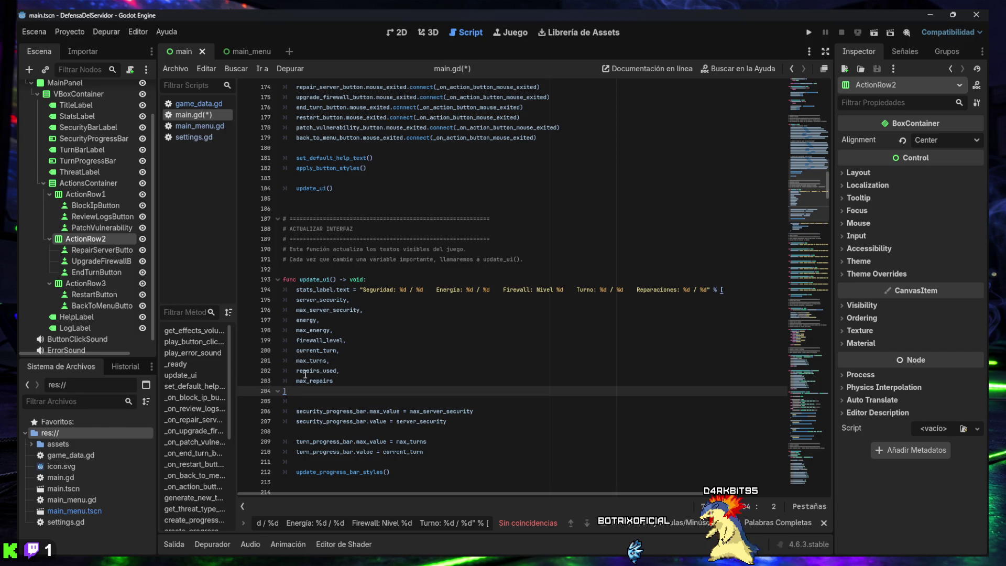
{"action": "key", "text": "ctrl+z"}
{"action": "key", "text": "ctrl+shift+z"}
{"action": "key", "text": "ctrl+z"}
{"action": "key", "text": "ctrl+shift+z"}
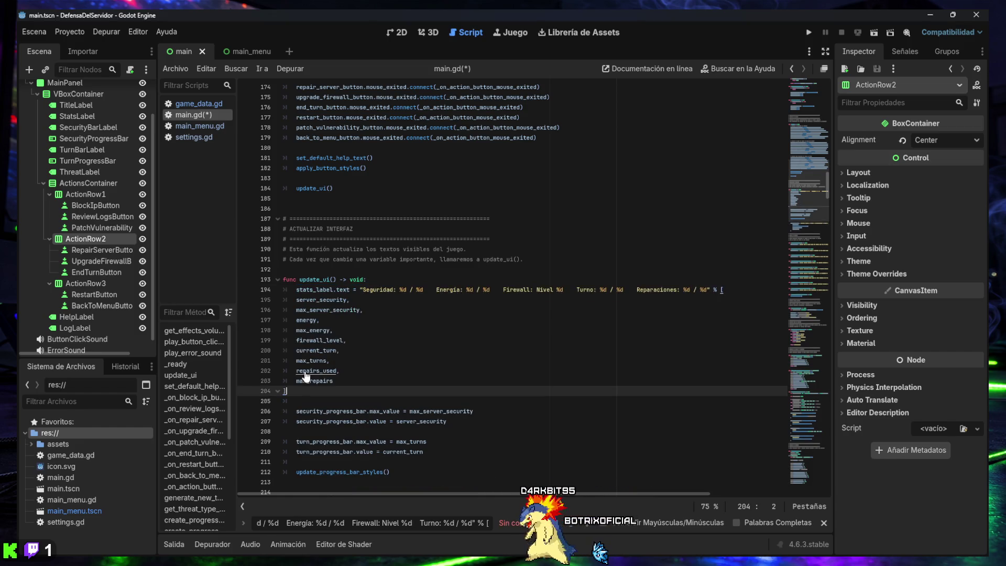
{"action": "key", "text": "ctrl+z"}
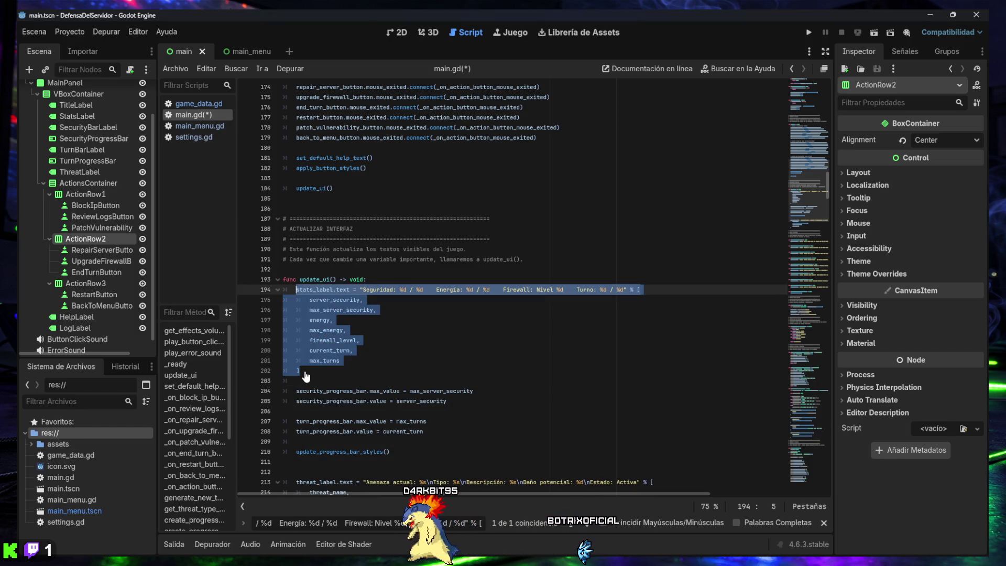
{"action": "key", "text": "ctrl+shift+z"}
- Indent the stats_label argument lines 195–204 one level deeper
{"action": "left_click_drag", "start_coordinate": [319, 389], "coordinate": [297, 302]}
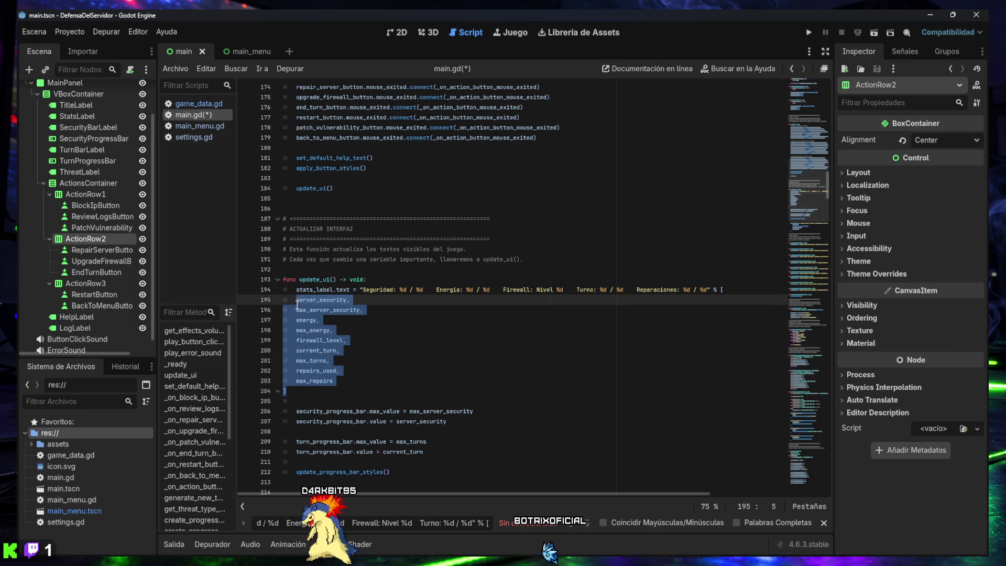
{"action": "key", "text": "Tab"}
{"action": "left_click", "coordinate": [359, 390]}
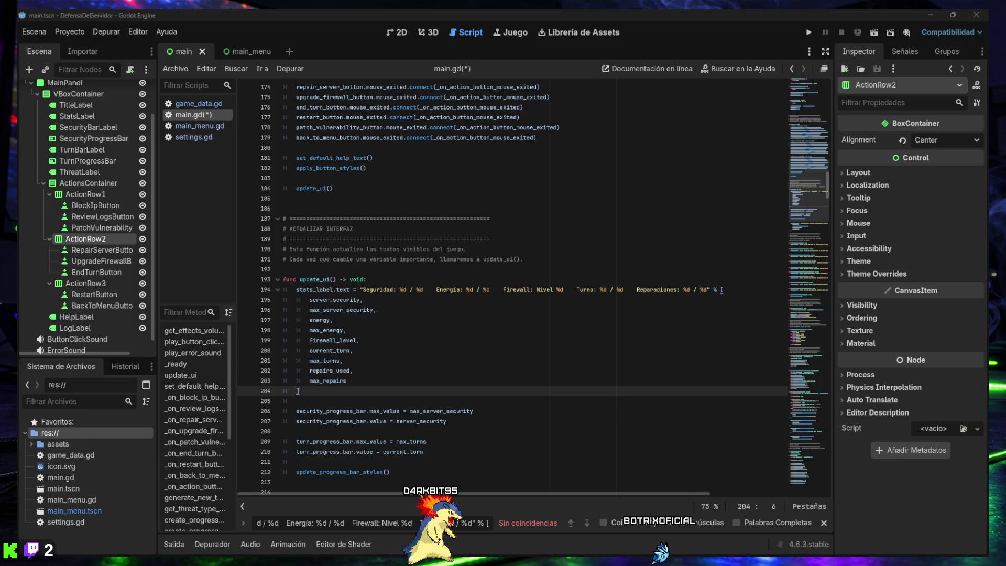
{"action": "triple_click", "coordinate": [406, 519]}
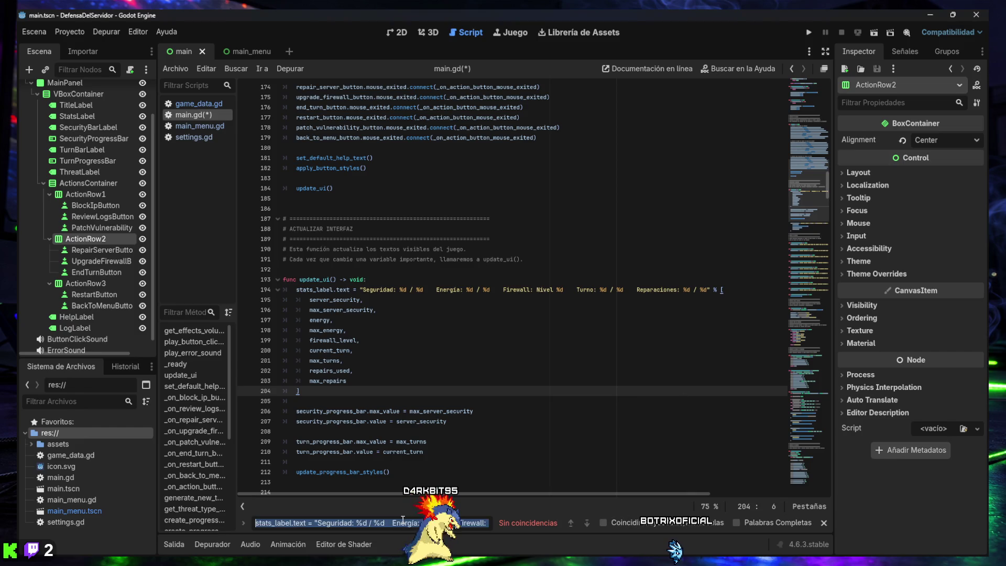
- Find _on_repair_server_button_pressed() and change its server_security gain from 15 to 7
{"action": "type", "text": "_on_repair_server_button_pressed()"}
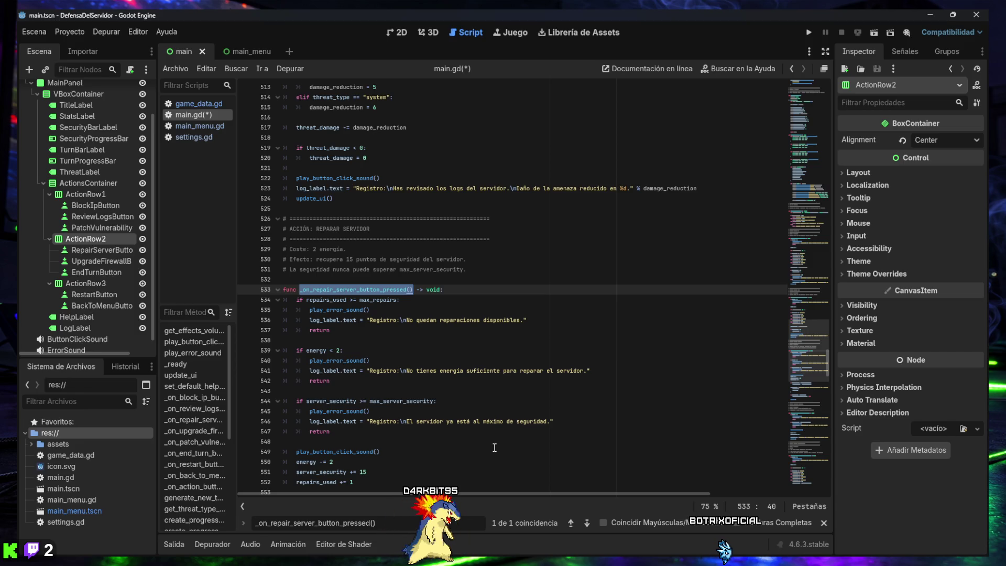
{"action": "scroll", "coordinate": [486, 419], "scroll_direction": "down", "scroll_amount": 1}
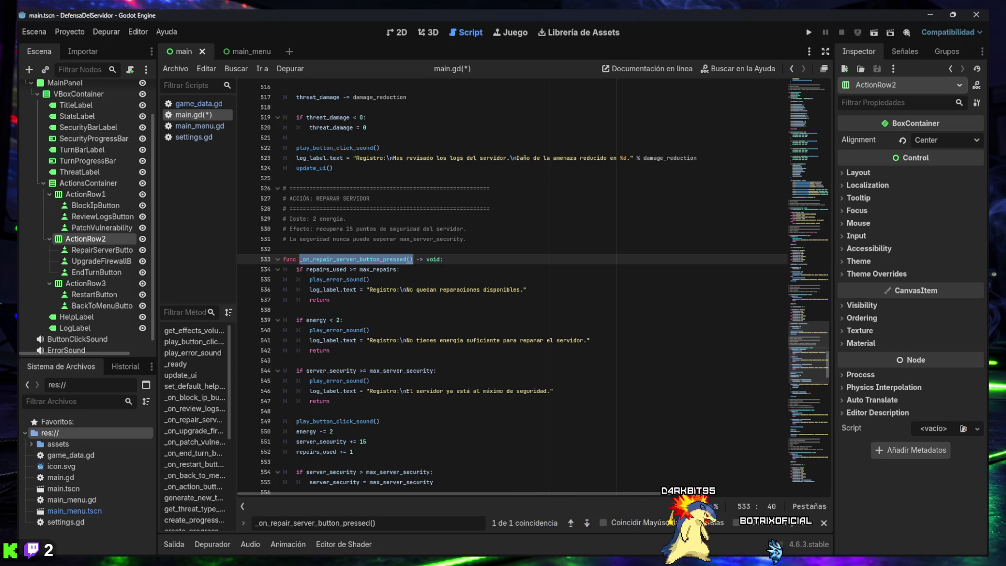
{"action": "left_click", "coordinate": [370, 442]}
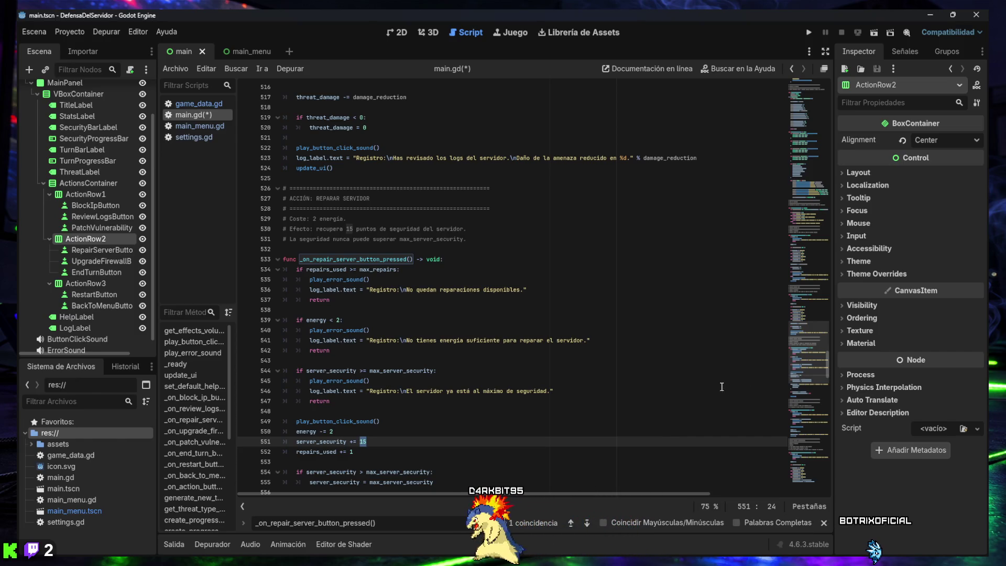
{"action": "left_click", "coordinate": [380, 442]}
{"action": "key", "text": "BackSpace"}
{"action": "key", "text": "BackSpace"}
{"action": "type", "text": "7"}
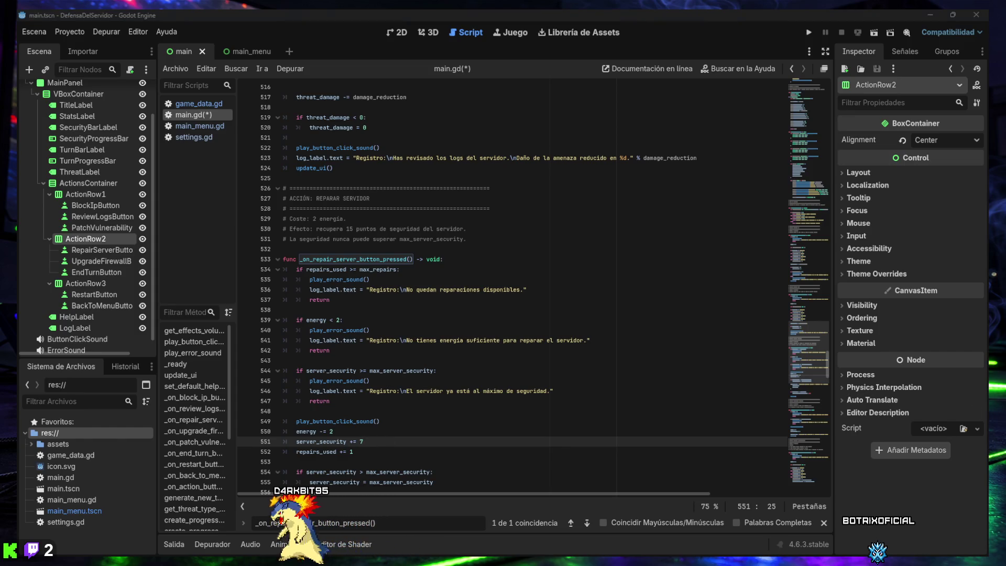
- Search for the repair log_label message line
{"action": "left_click", "coordinate": [425, 522]}
{"action": "key", "text": "ctrl+a"}
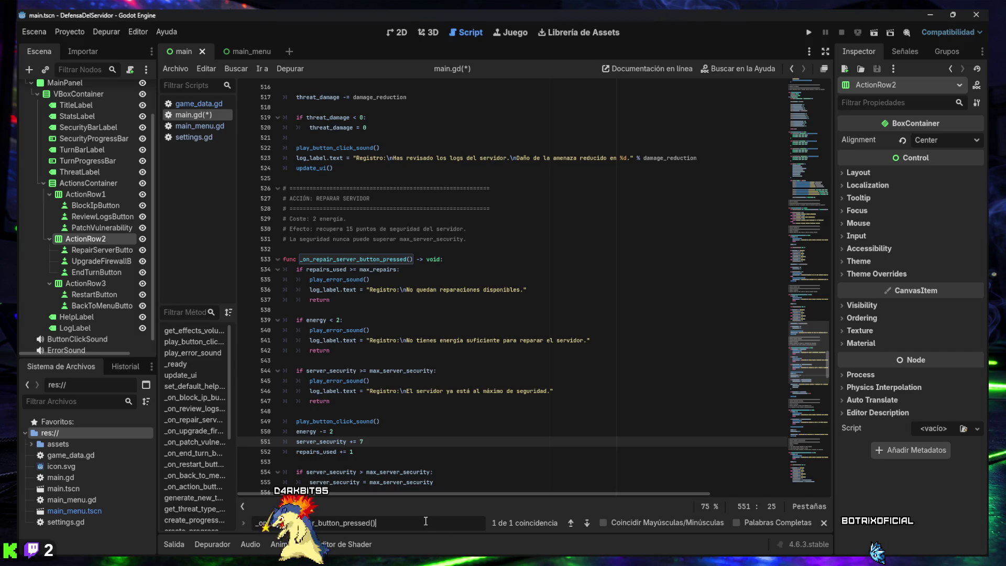
{"action": "type", "text": "log_label.text = \"Registro:\\nServidor reparado | Seguridad +15 | Reparaciones: %d/%d\" % ["}
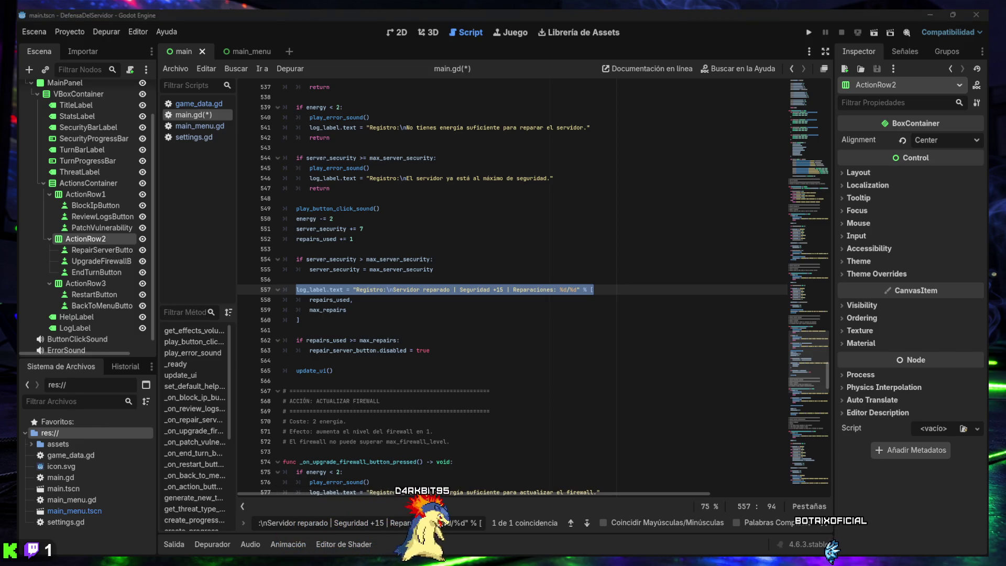
- Replace the log message on line 557 with the pasted version and edit its +12 to 7
{"action": "left_click_drag", "start_coordinate": [297, 290], "coordinate": [597, 291]}
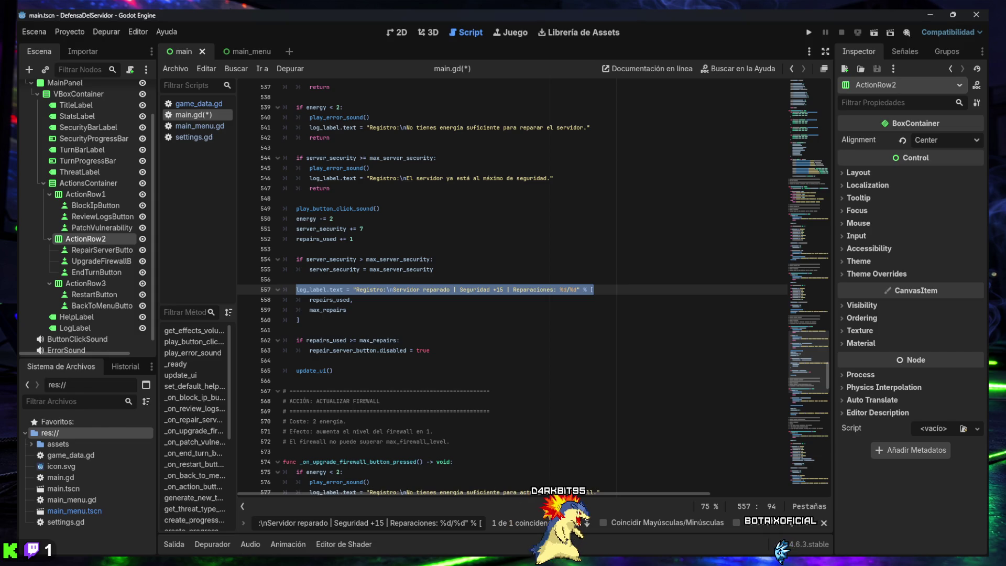
{"action": "left_click_drag", "start_coordinate": [297, 290], "coordinate": [604, 291]}
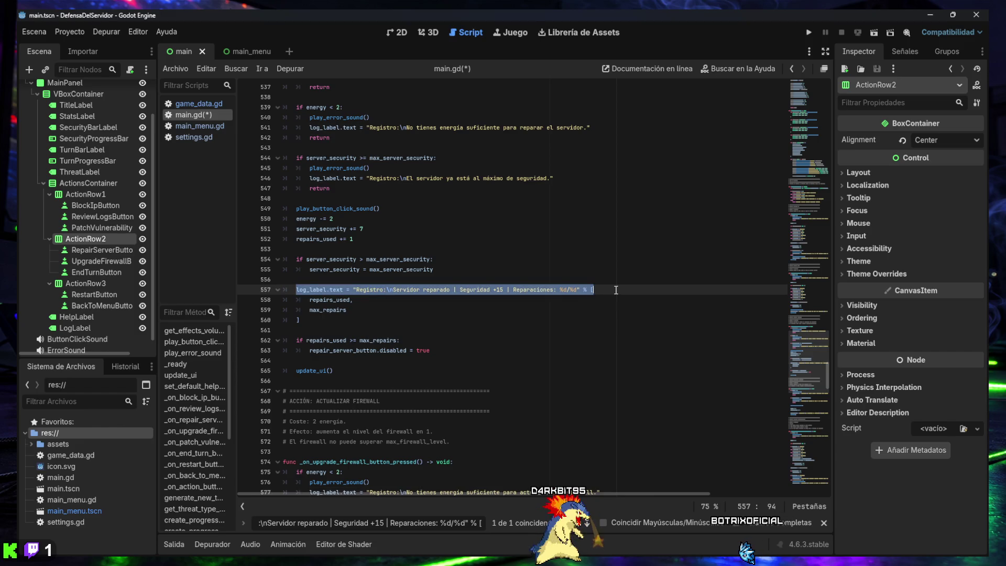
{"action": "type", "text": "log_label.text = \"Registro:\\nServidor reparado | Seguridad +12 | Reparaciones: %d/%d\" % ["}
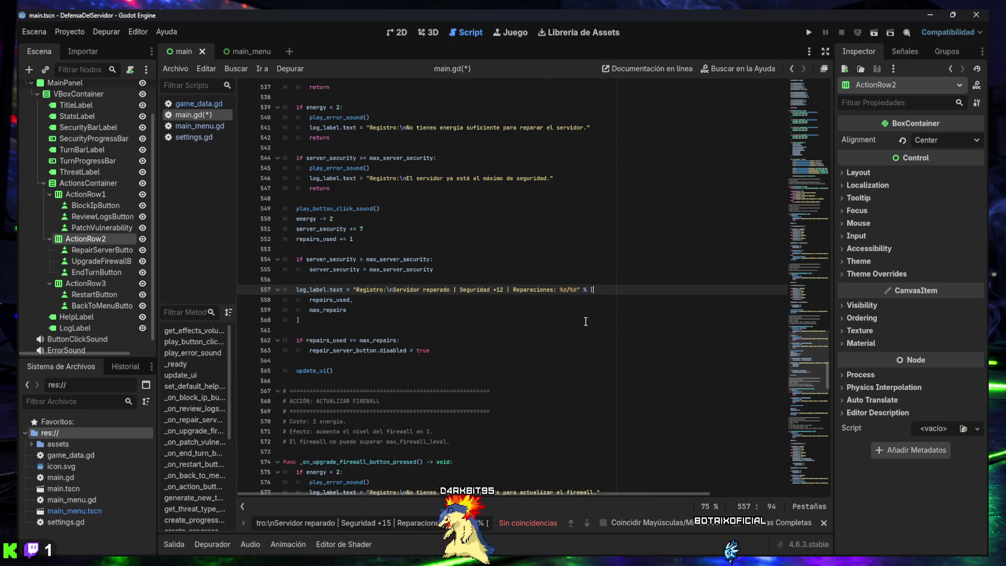
{"action": "left_click", "coordinate": [504, 290]}
{"action": "type", "text": "7"}
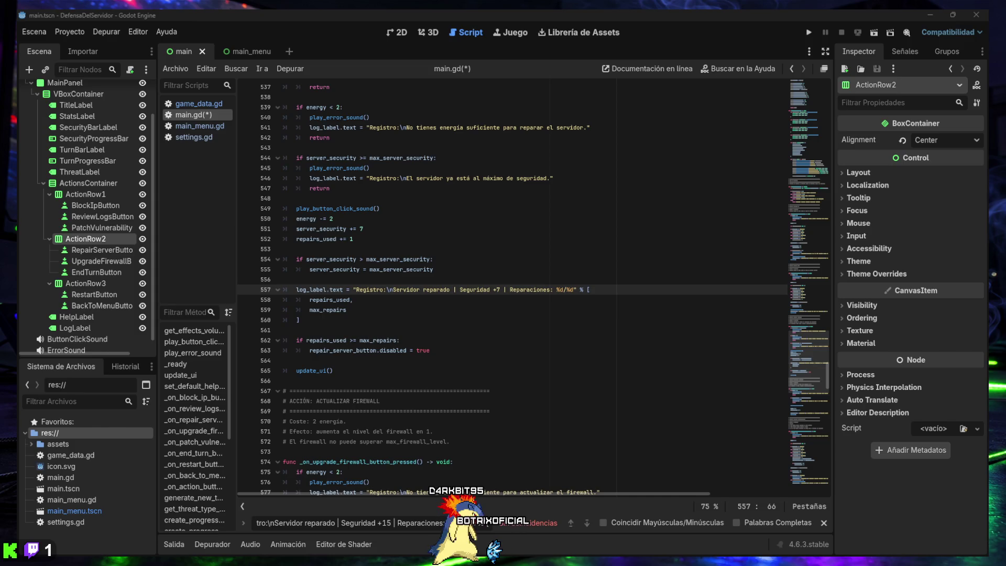
- Save main.gd with the updated repair log line 560
{"action": "mouse_move", "coordinate": [474, 545]}
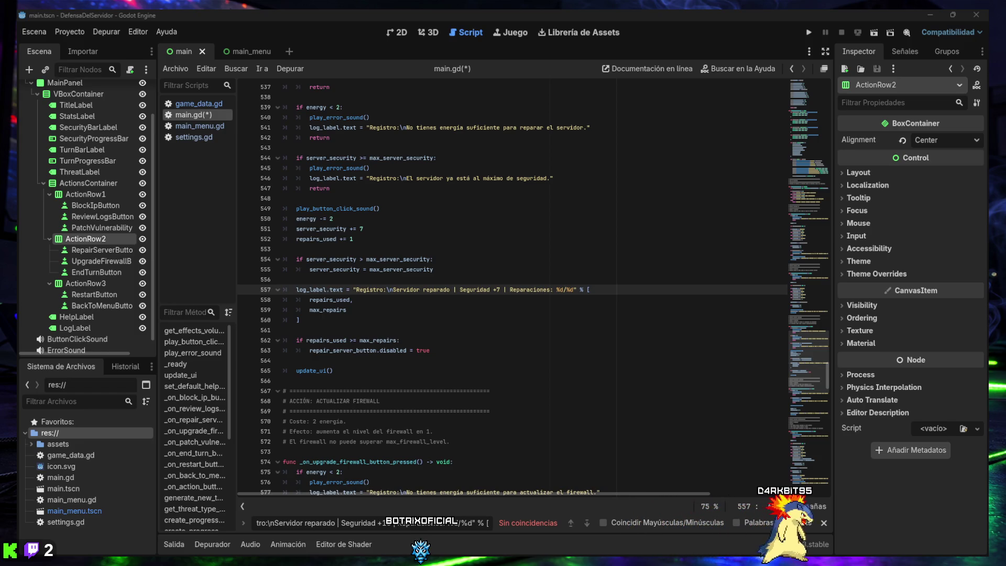
{"action": "left_click", "coordinate": [480, 321]}
{"action": "key", "text": "ctrl+s"}
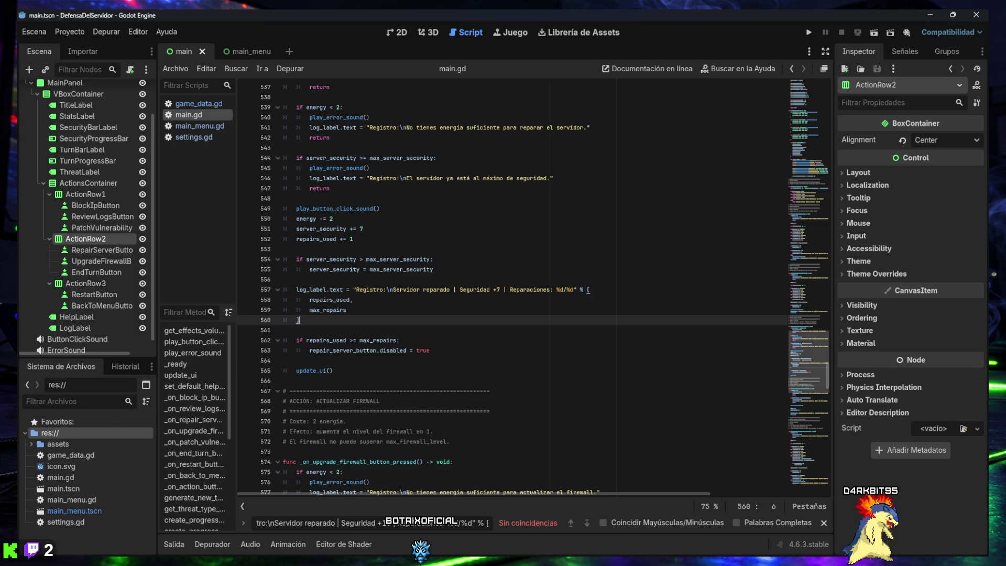
{"action": "key", "text": "alt+Tab"}
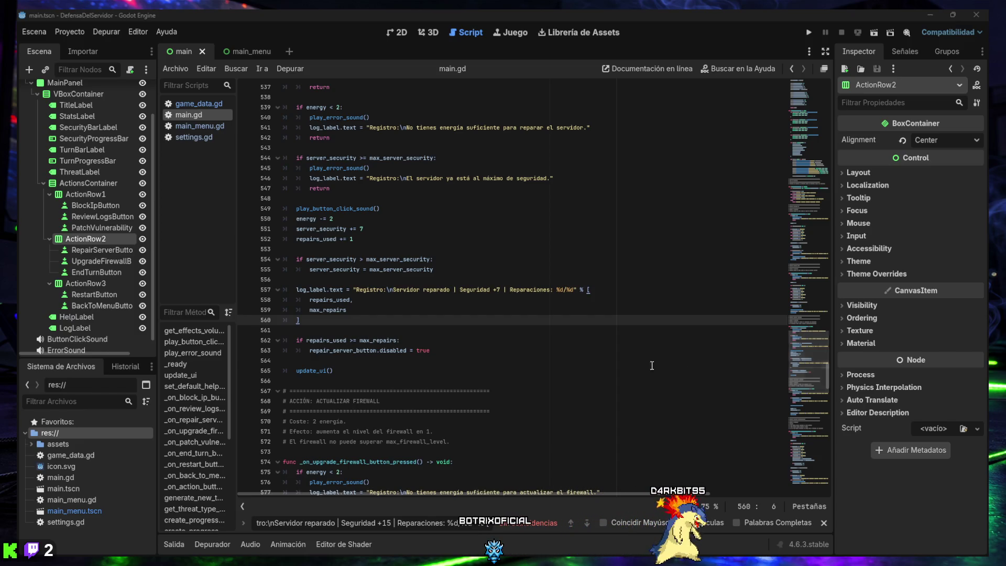
- Change the # ACCIÓN: REPARAR SERVIDOR comment on line 530 from 15 to 7, then run the game
{"action": "triple_click", "coordinate": [403, 523]}
{"action": "type", "text": "# ACCIÓN: REPARAR SERVIDOR"}
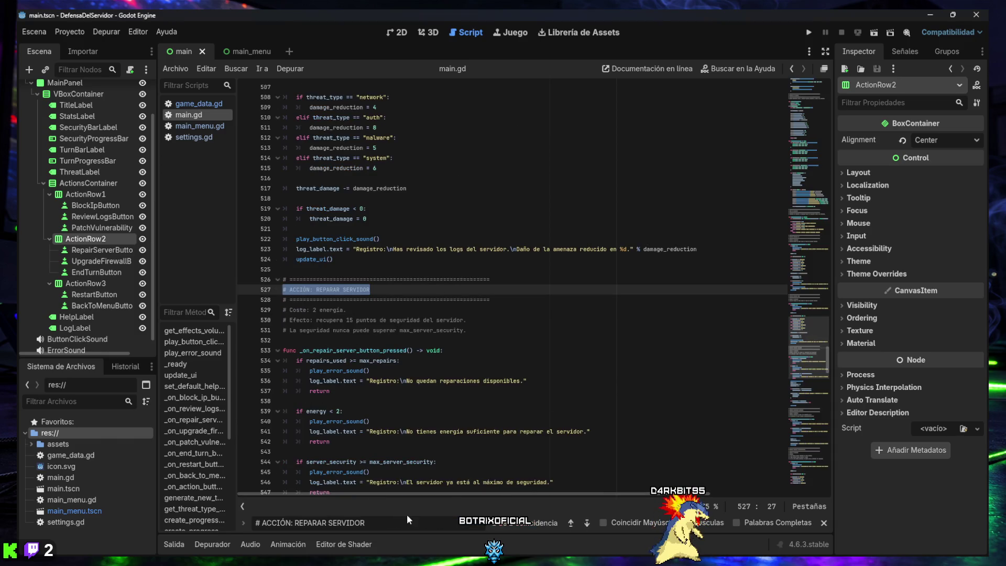
{"action": "left_click", "coordinate": [351, 320]}
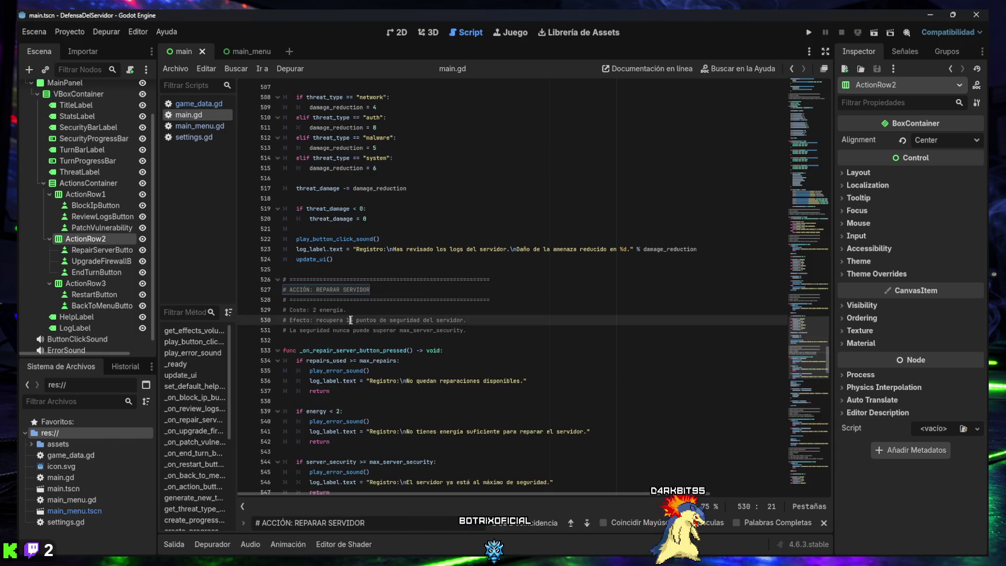
{"action": "type", "text": "7"}
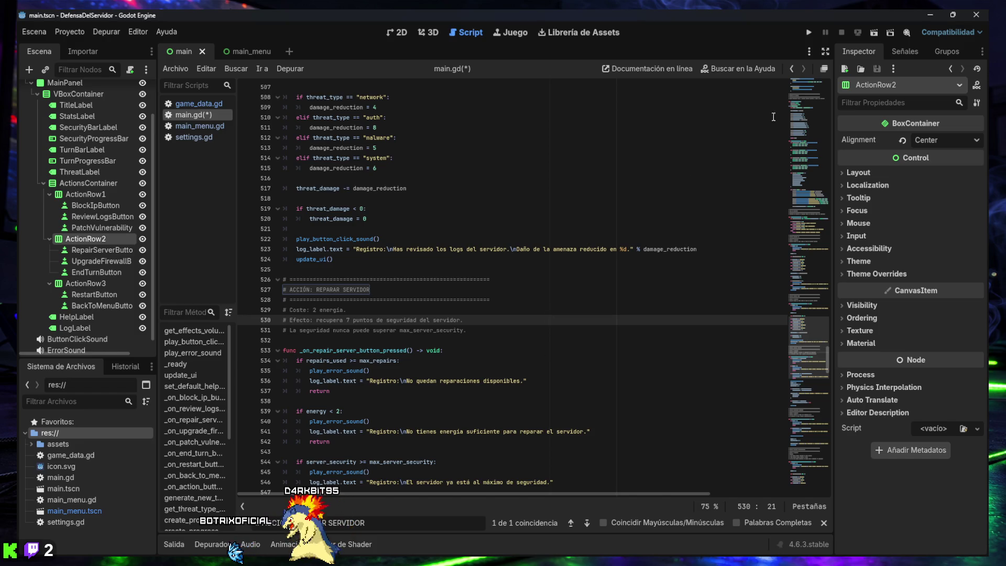
{"action": "left_click", "coordinate": [807, 33]}
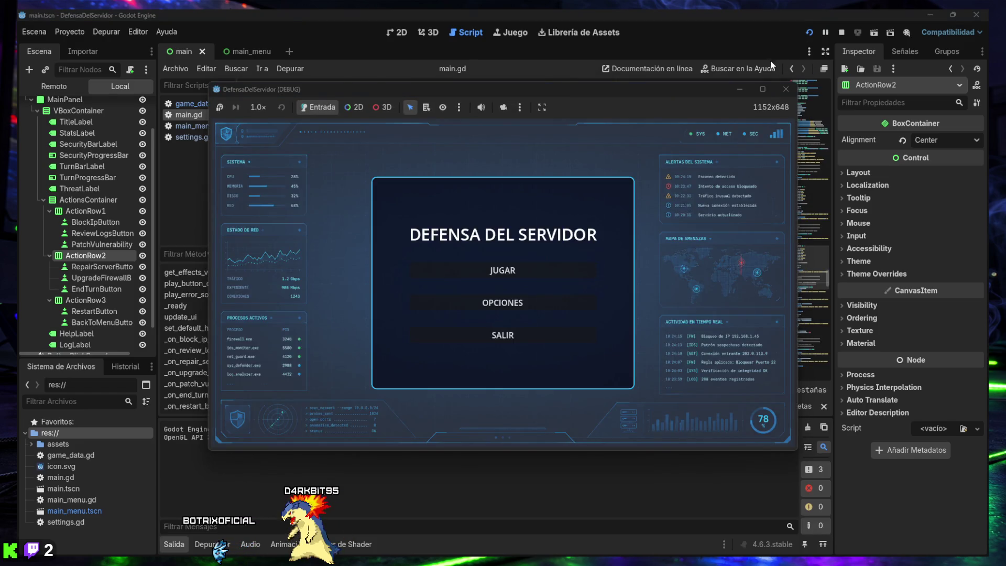
- Restart the game, lower the effects volume in OPCIONES, and start a new game
{"action": "left_click", "coordinate": [783, 91]}
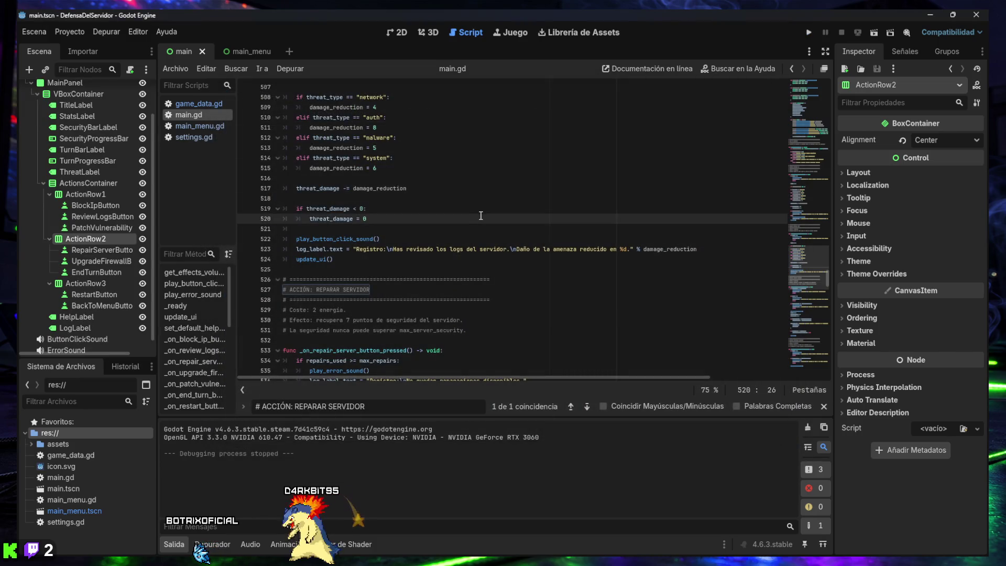
{"action": "left_click", "coordinate": [807, 32]}
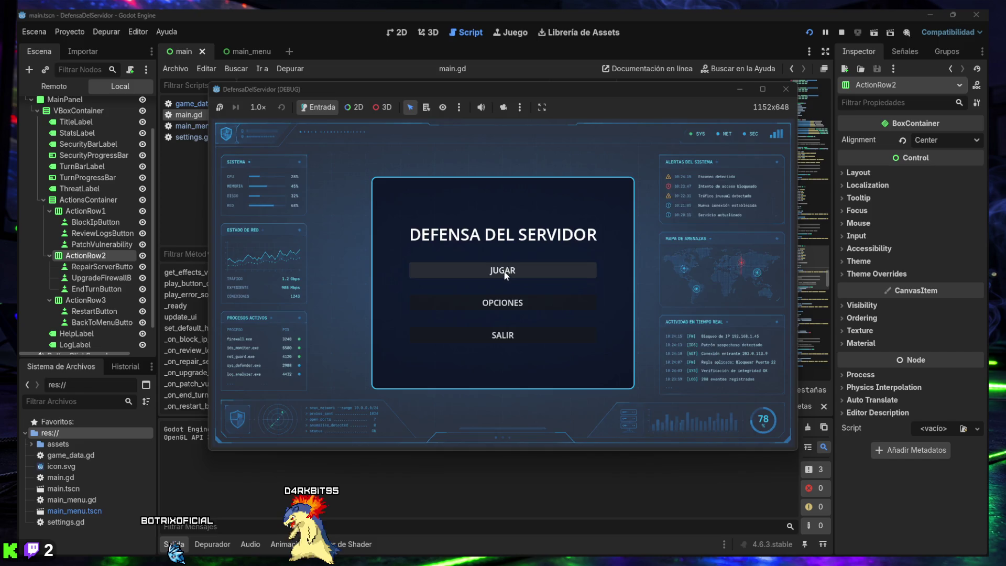
{"action": "left_click", "coordinate": [505, 273]}
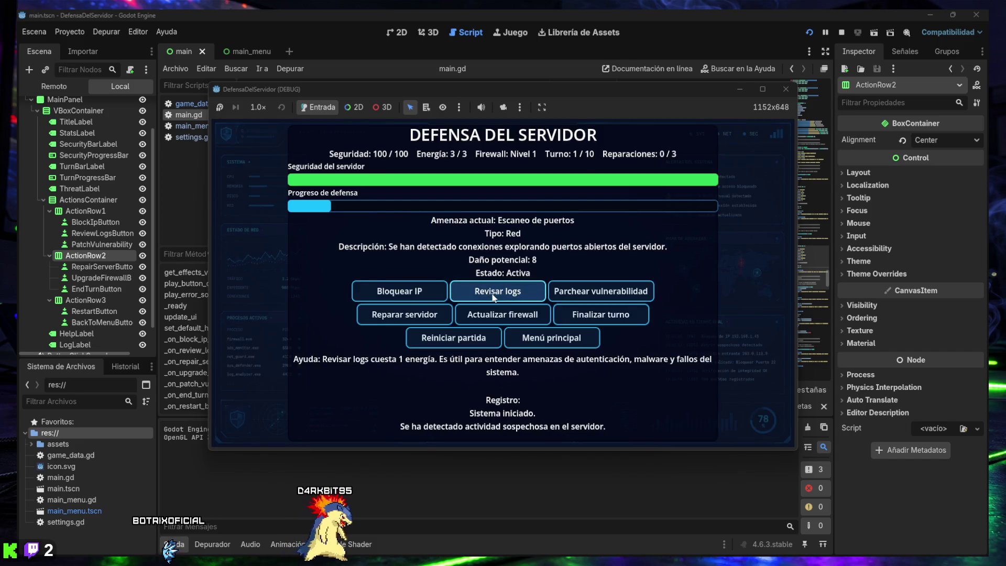
{"action": "left_click", "coordinate": [418, 295]}
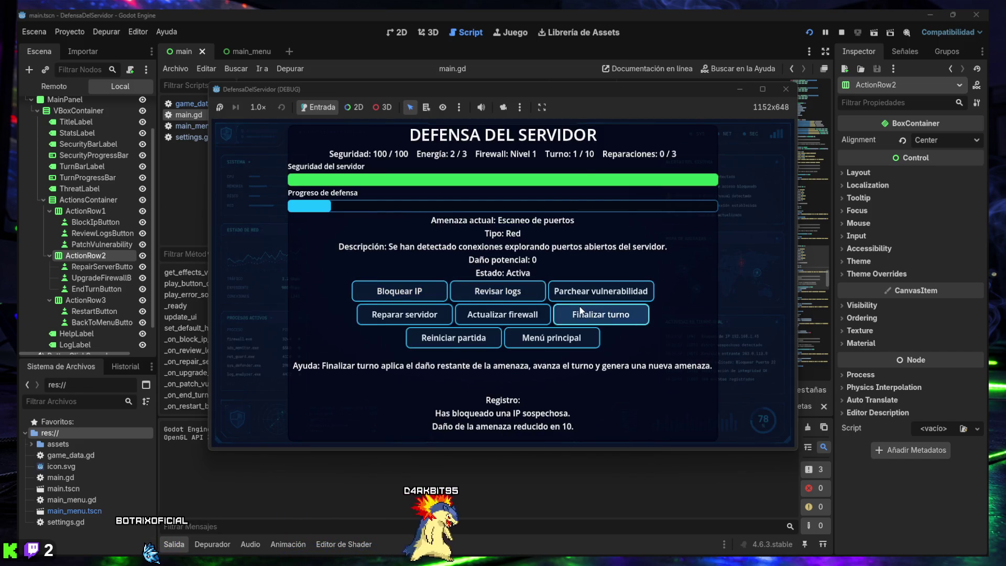
{"action": "left_click", "coordinate": [516, 341]}
{"action": "left_click", "coordinate": [501, 308]}
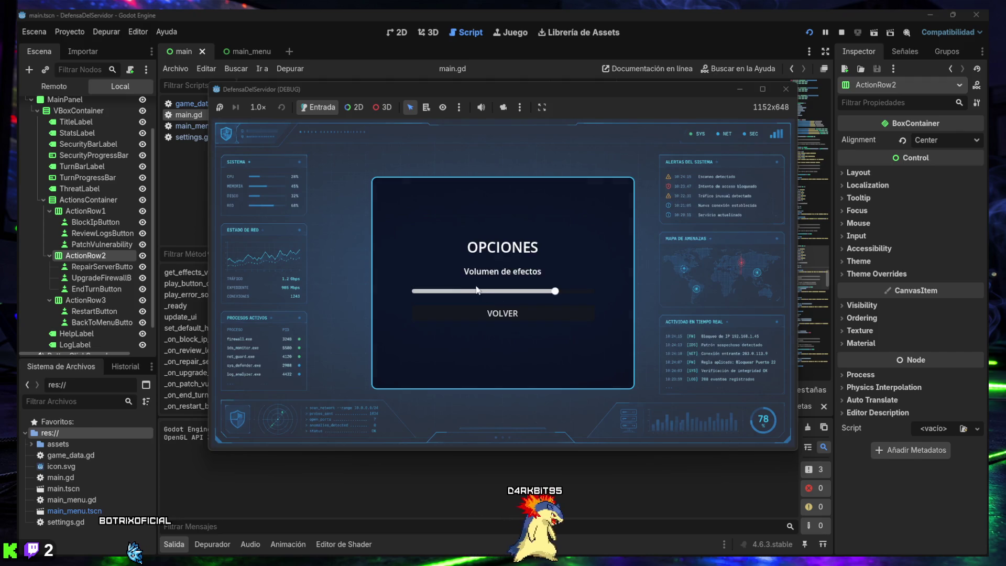
{"action": "left_click_drag", "start_coordinate": [550, 291], "coordinate": [458, 293]}
{"action": "left_click", "coordinate": [469, 312]}
{"action": "left_click", "coordinate": [475, 271]}
- Play turns 1–2: block IPs, upgrade the firewall to level 2, and try actions without energy
{"action": "left_click", "coordinate": [417, 292]}
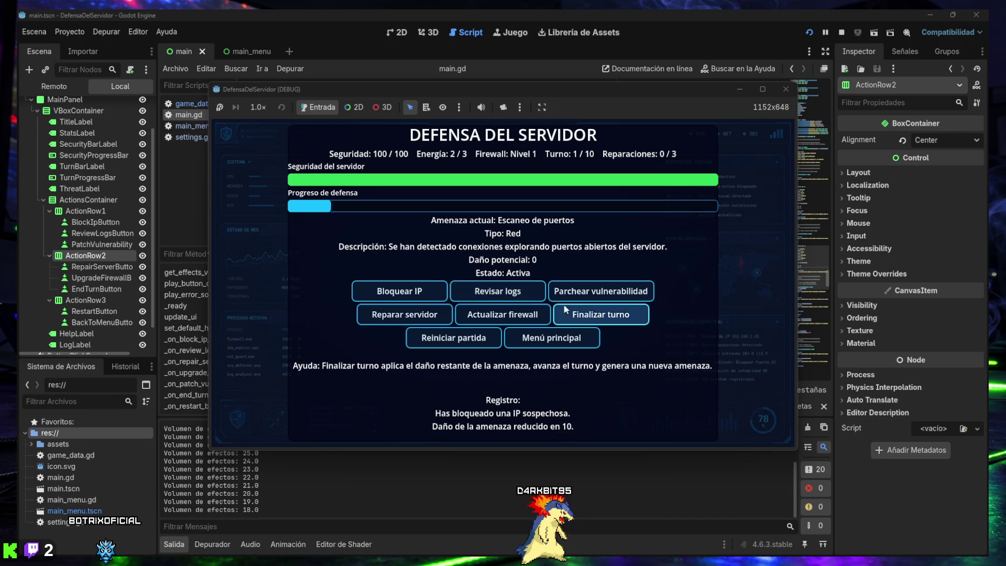
{"action": "left_click", "coordinate": [585, 315]}
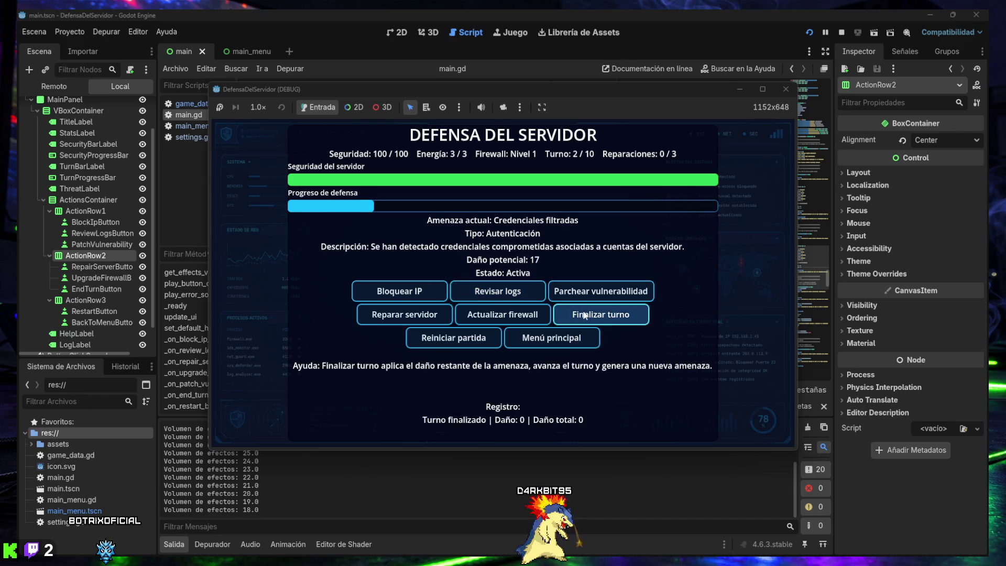
{"action": "left_click", "coordinate": [488, 317]}
{"action": "left_click", "coordinate": [417, 294]}
{"action": "left_click", "coordinate": [416, 295]}
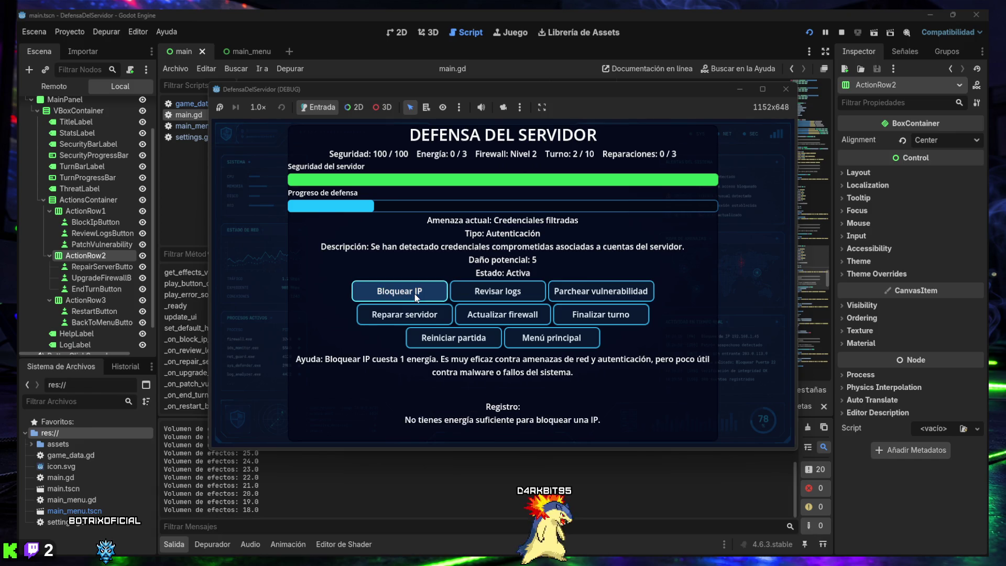
{"action": "left_click", "coordinate": [505, 295]}
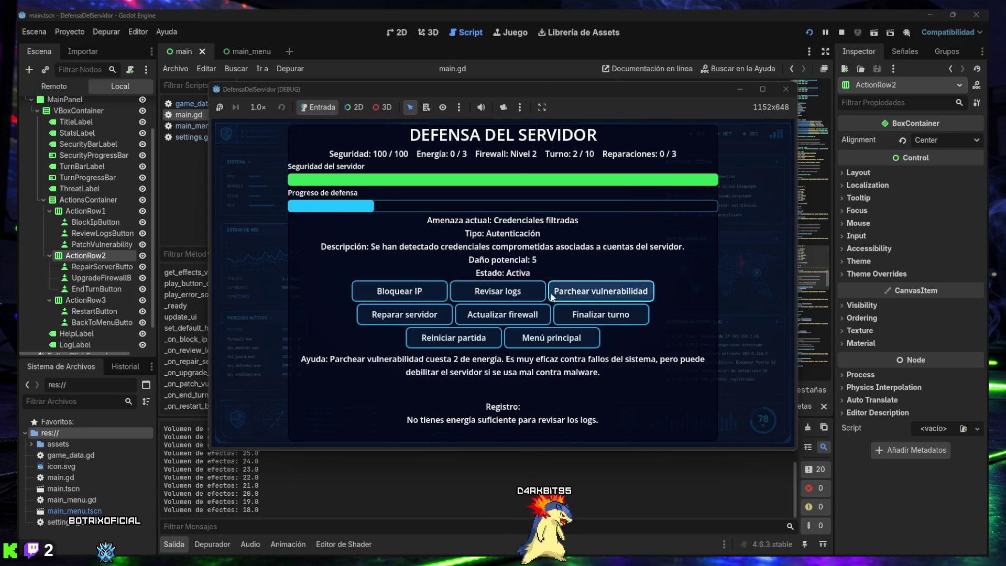
{"action": "left_click", "coordinate": [571, 297]}
{"action": "left_click", "coordinate": [598, 316]}
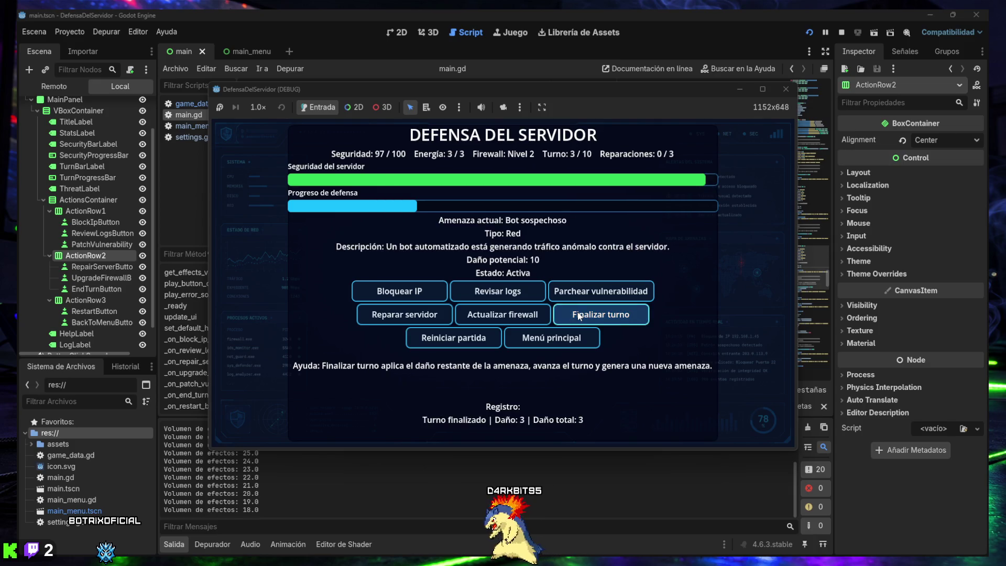
- Play turns 3–5: block IPs, upgrade the firewall to level 3, and review server logs
{"action": "left_click", "coordinate": [406, 292]}
{"action": "left_click", "coordinate": [492, 314]}
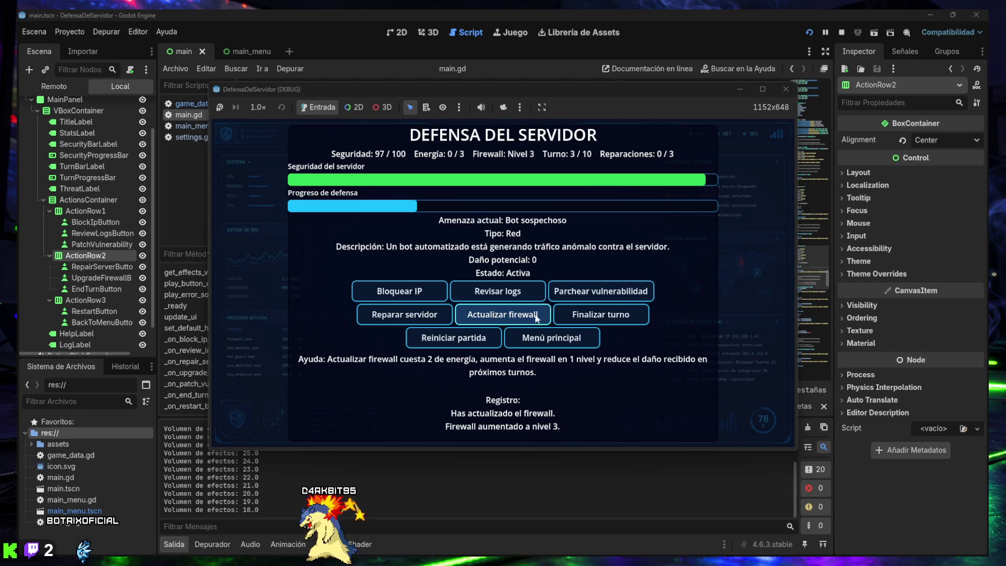
{"action": "left_click", "coordinate": [598, 315]}
{"action": "left_click", "coordinate": [416, 300]}
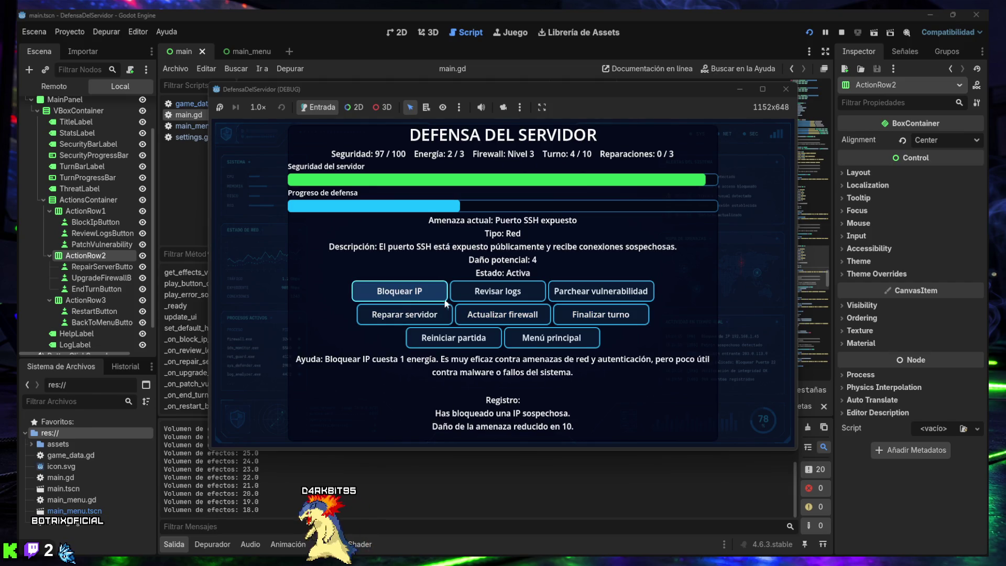
{"action": "left_click", "coordinate": [632, 319]}
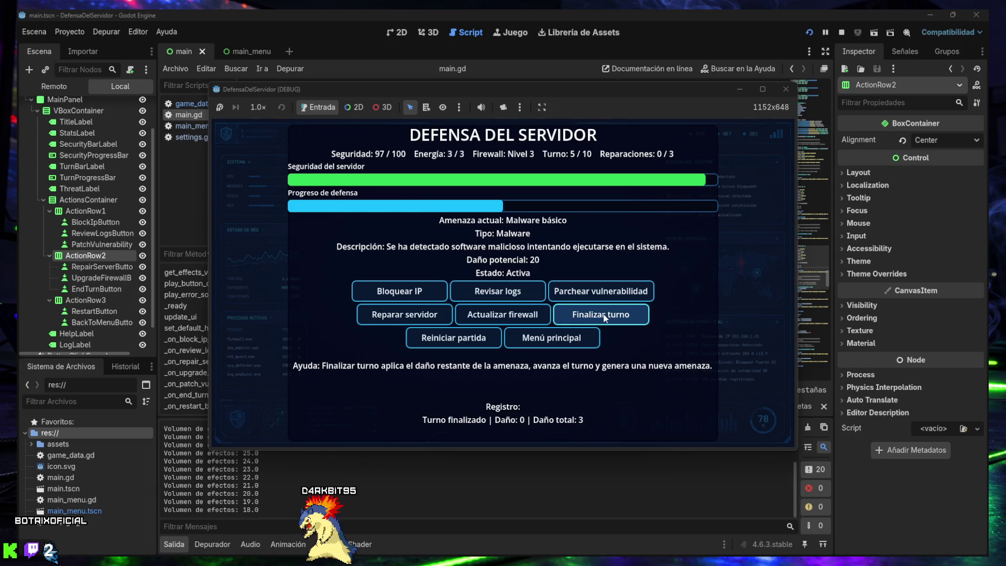
{"action": "left_click", "coordinate": [511, 296]}
{"action": "double_click", "coordinate": [511, 297]}
{"action": "left_click", "coordinate": [597, 316]}
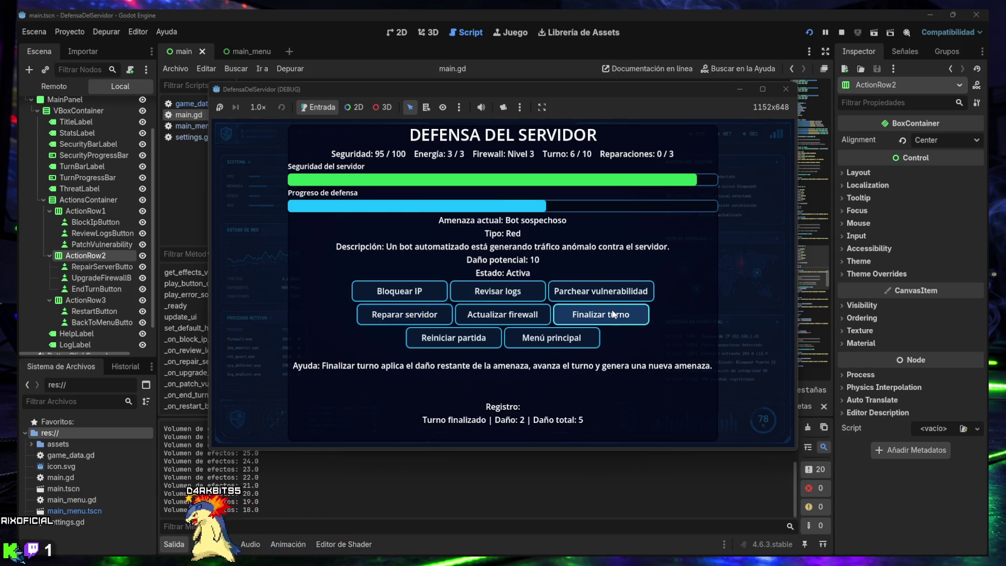
- Play turns 6–8: block IPs, review logs, and upgrade the firewall to levels 4 and 5
{"action": "left_click", "coordinate": [399, 291]}
{"action": "left_click", "coordinate": [498, 316]}
{"action": "left_click", "coordinate": [608, 316]}
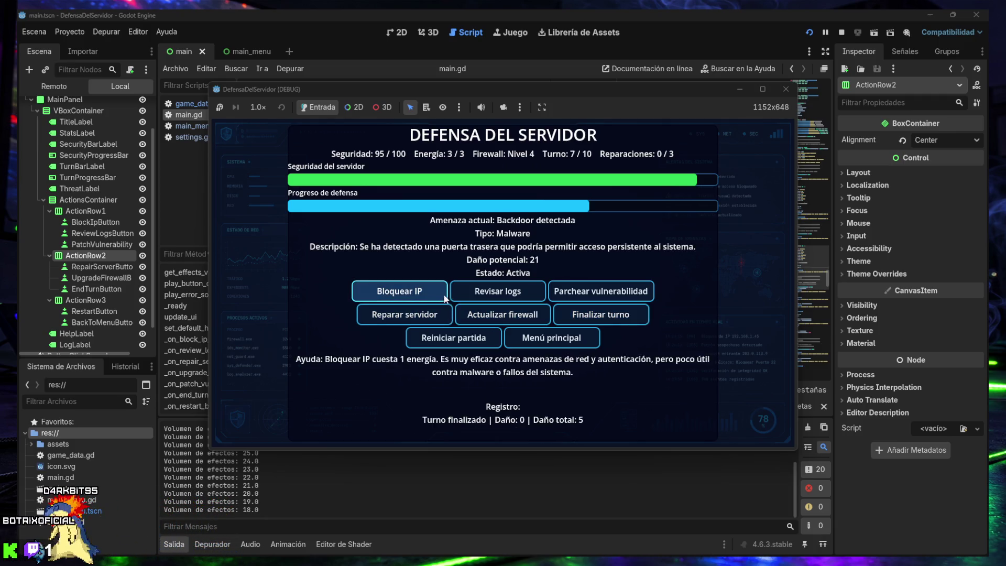
{"action": "left_click", "coordinate": [427, 292]}
{"action": "left_click", "coordinate": [476, 292]}
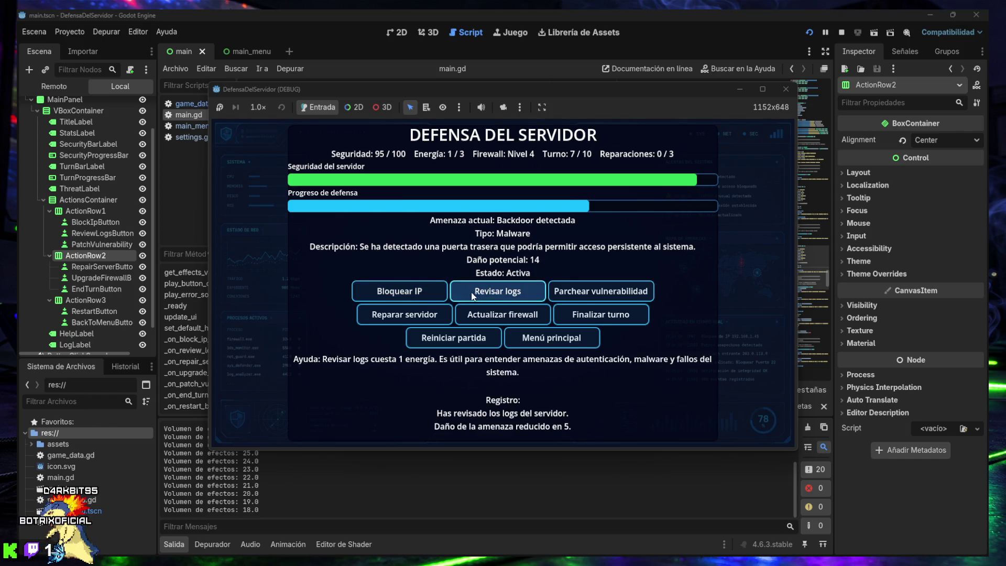
{"action": "left_click", "coordinate": [596, 295]}
{"action": "left_click", "coordinate": [497, 293]}
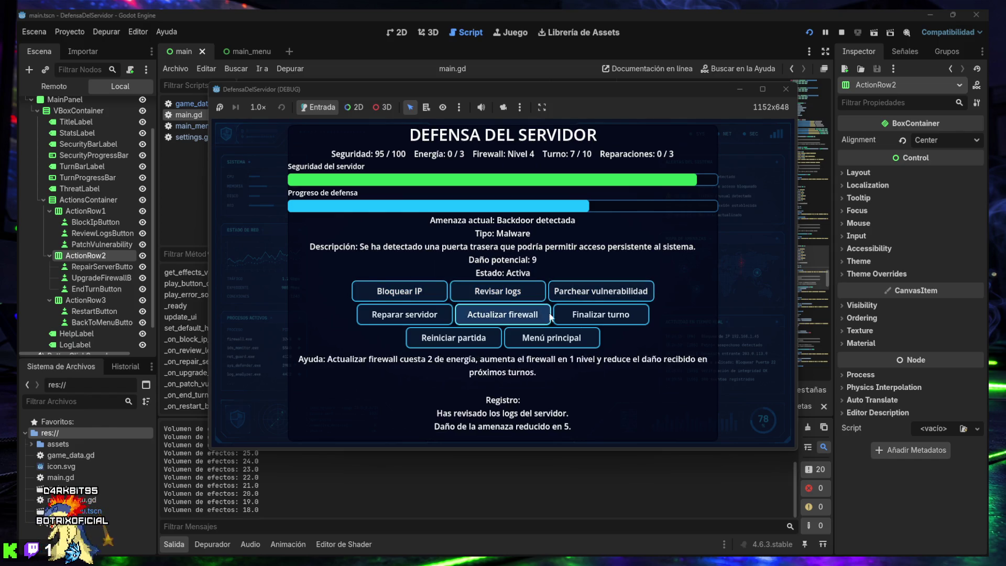
{"action": "left_click", "coordinate": [594, 322]}
{"action": "left_click", "coordinate": [414, 295]}
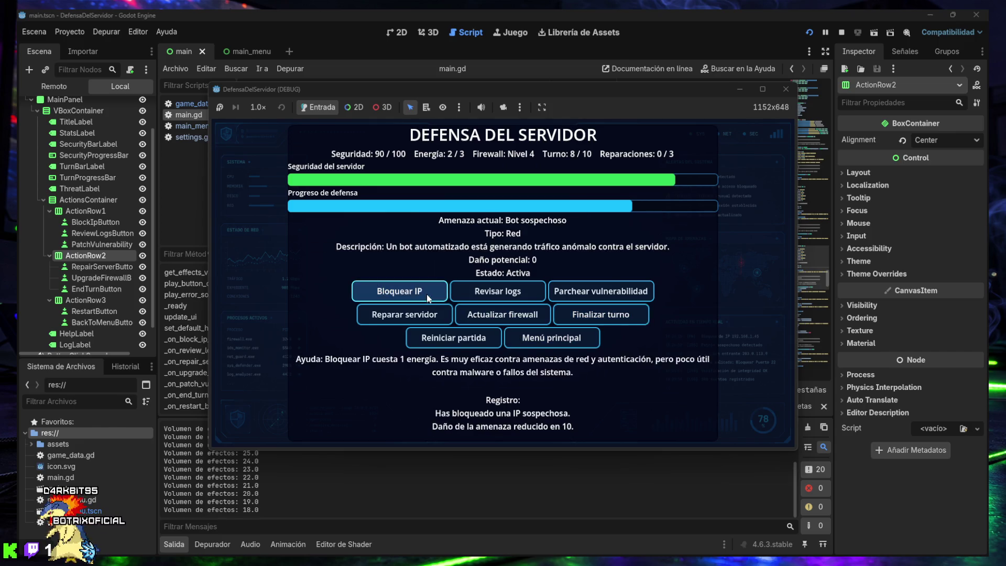
{"action": "left_click", "coordinate": [491, 318]}
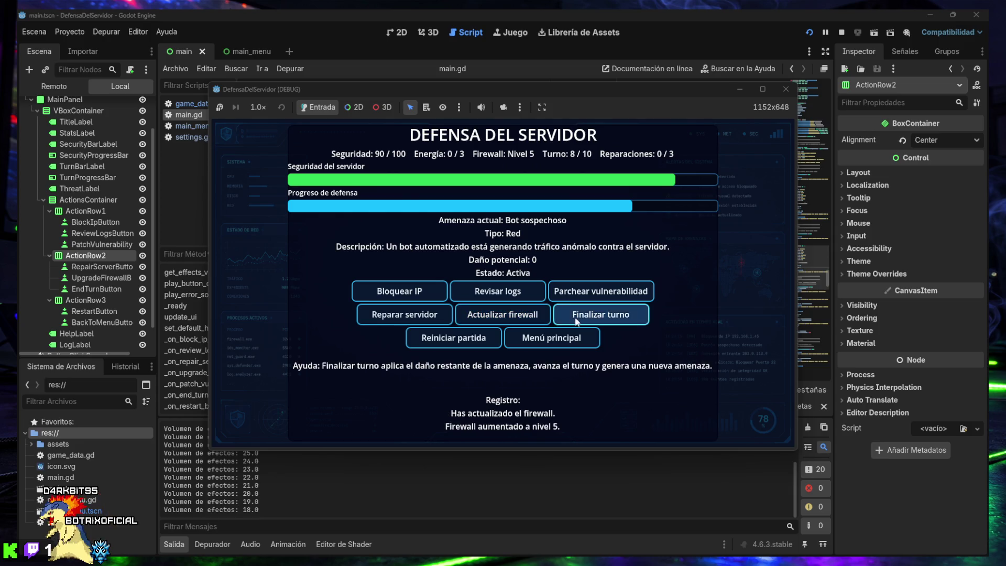
{"action": "left_click", "coordinate": [589, 316]}
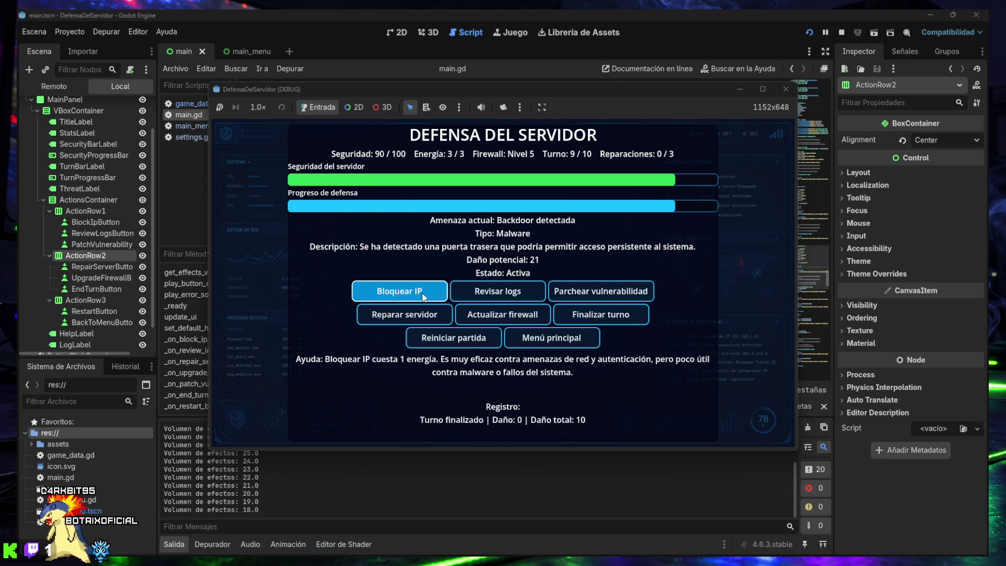
- Play turns 9–10: block IPs, patch a vulnerability, repair the server once, and finish
{"action": "left_click", "coordinate": [414, 295]}
{"action": "left_click", "coordinate": [583, 296]}
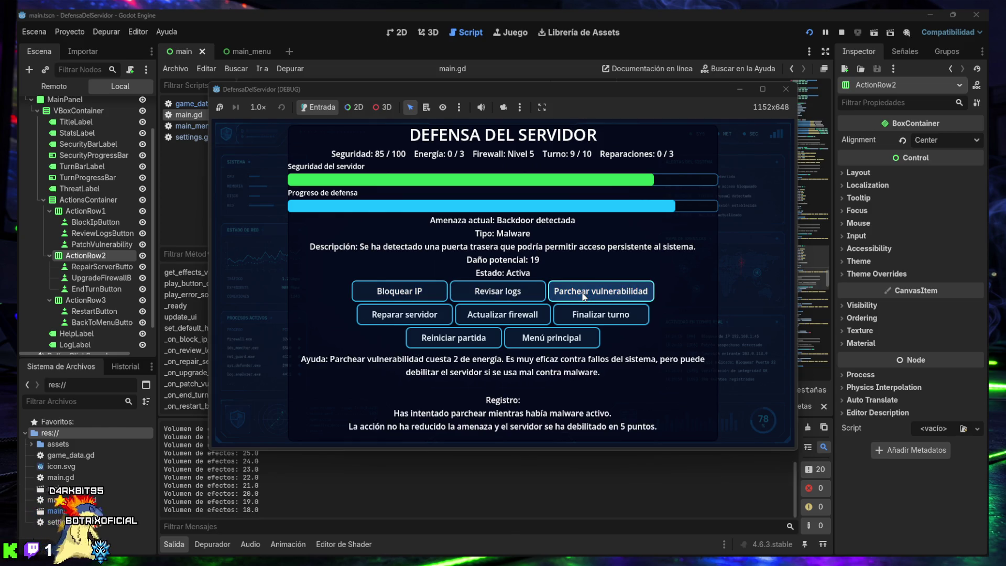
{"action": "left_click", "coordinate": [488, 320]}
{"action": "left_click", "coordinate": [414, 319]}
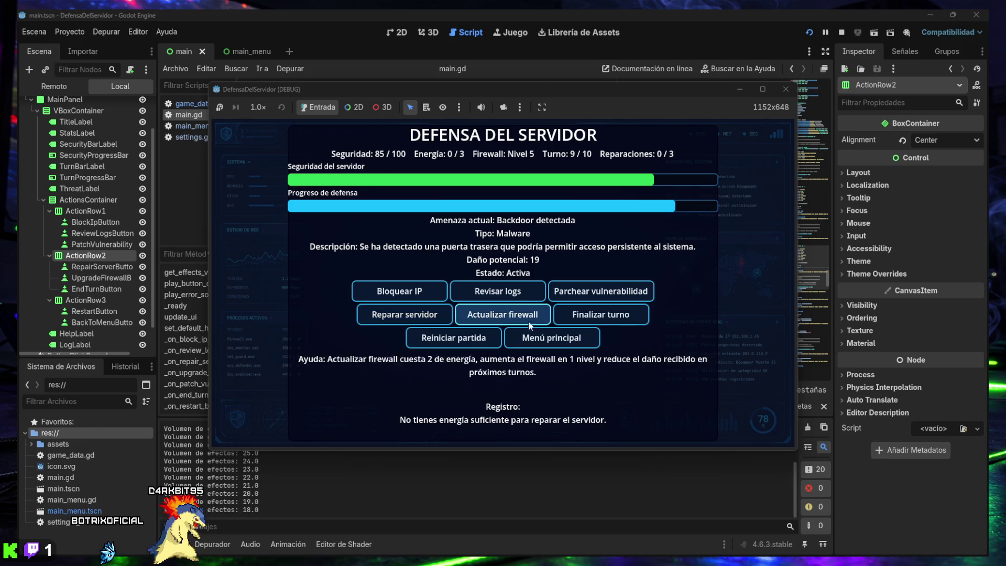
{"action": "left_click", "coordinate": [600, 314]}
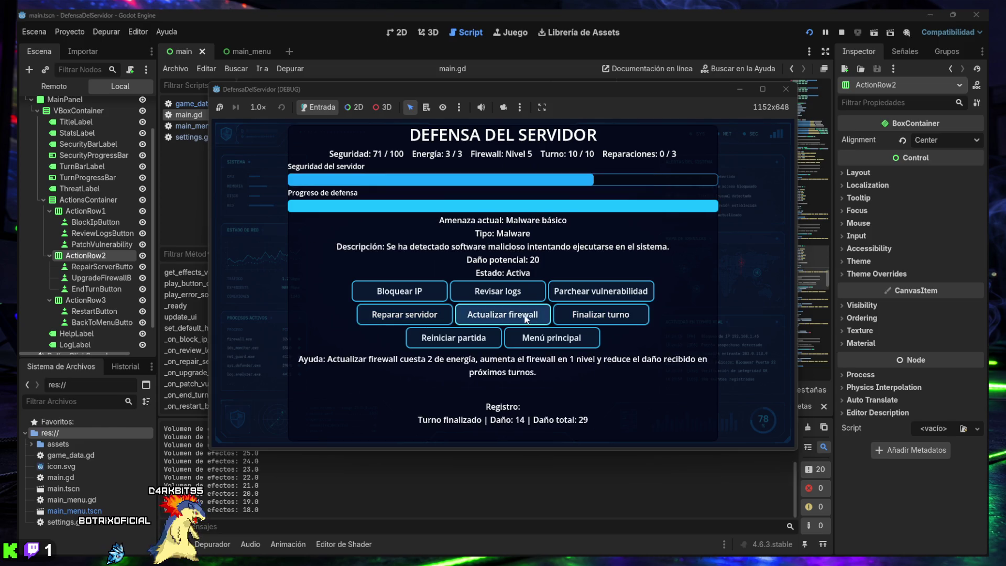
{"action": "left_click", "coordinate": [426, 313]}
{"action": "left_click", "coordinate": [427, 313]}
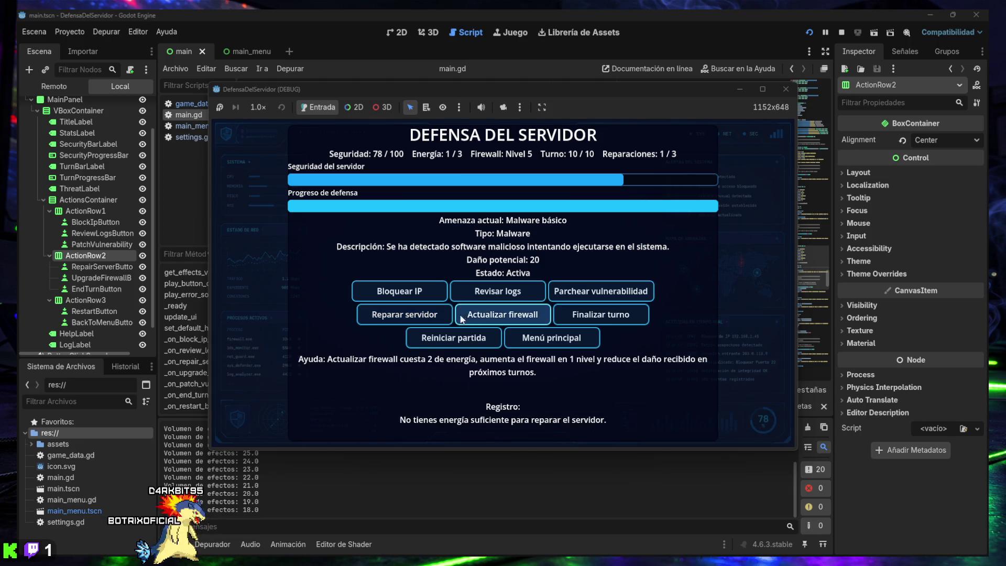
{"action": "left_click", "coordinate": [399, 291]}
{"action": "left_click", "coordinate": [498, 291]}
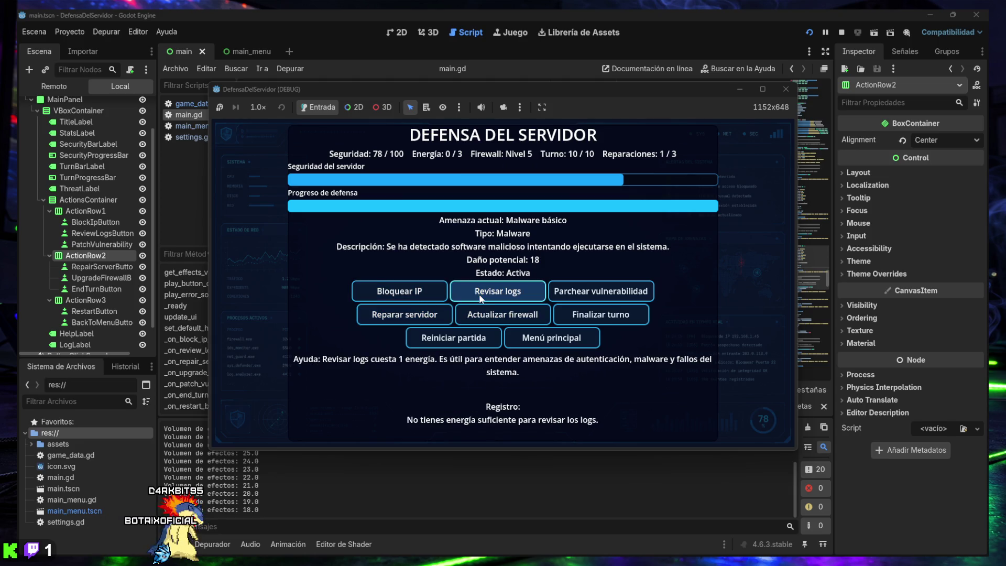
{"action": "left_click", "coordinate": [598, 313]}
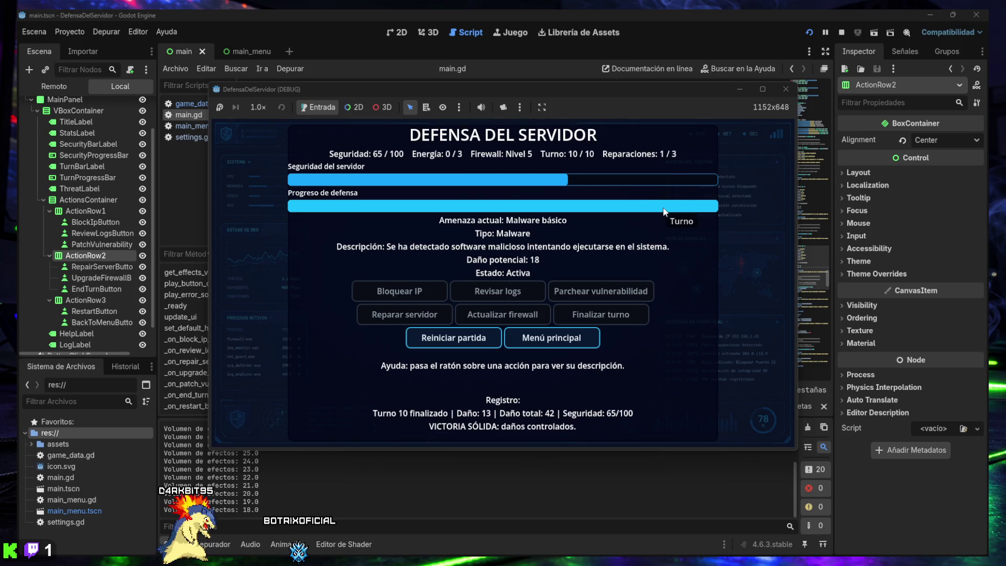
- Close the running game window and the code search bar
{"action": "left_click", "coordinate": [784, 93]}
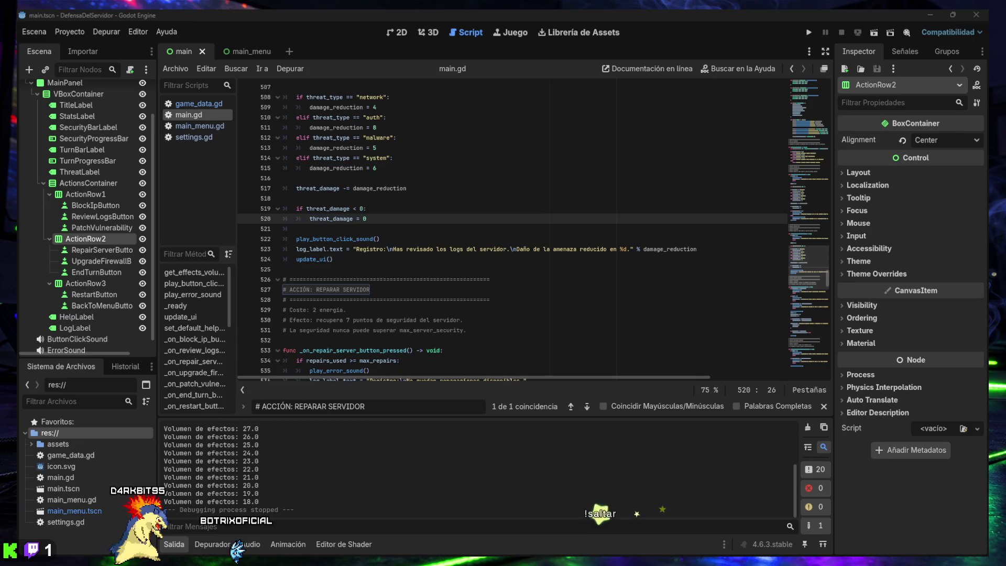
{"action": "left_click", "coordinate": [821, 409]}
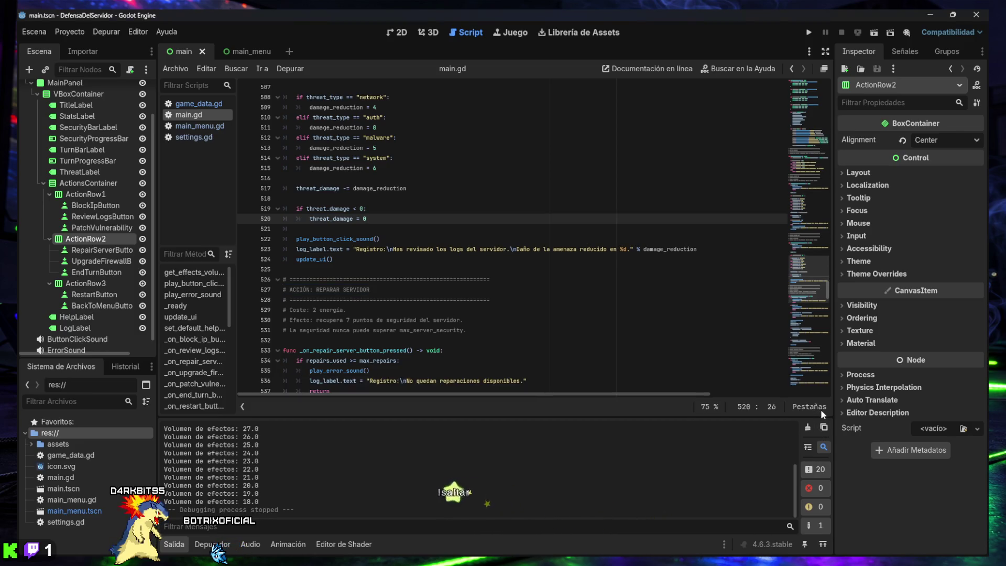
- Collapse the Output panel, view settings.gd briefly, and return to main.gd
{"action": "key", "text": "ctrl+j"}
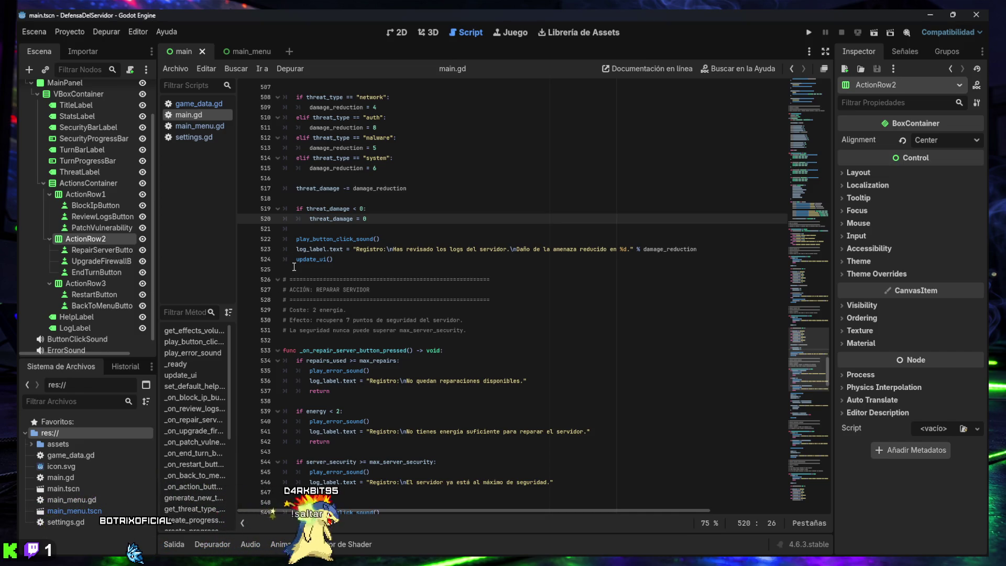
{"action": "left_click", "coordinate": [195, 137]}
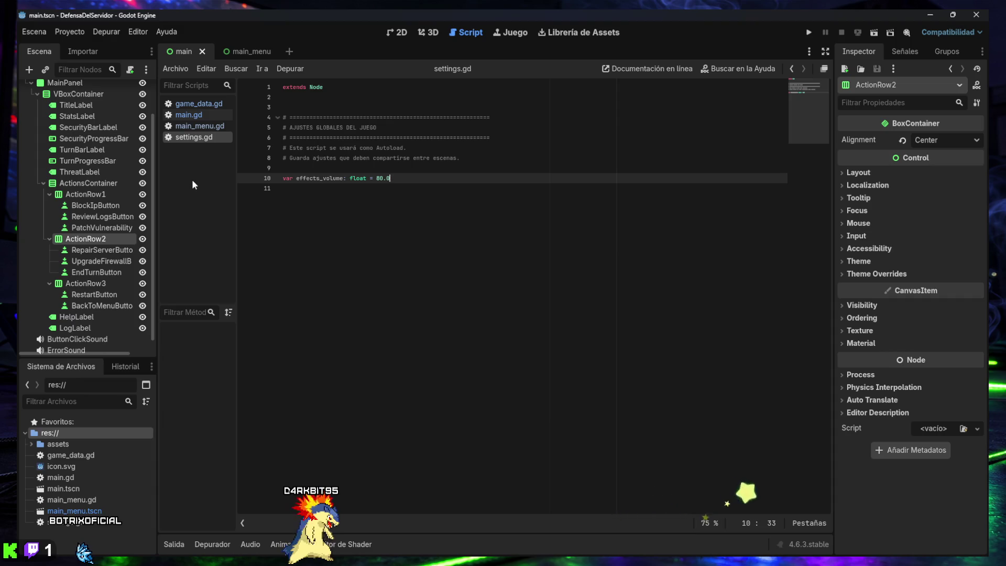
{"action": "left_click", "coordinate": [193, 115]}
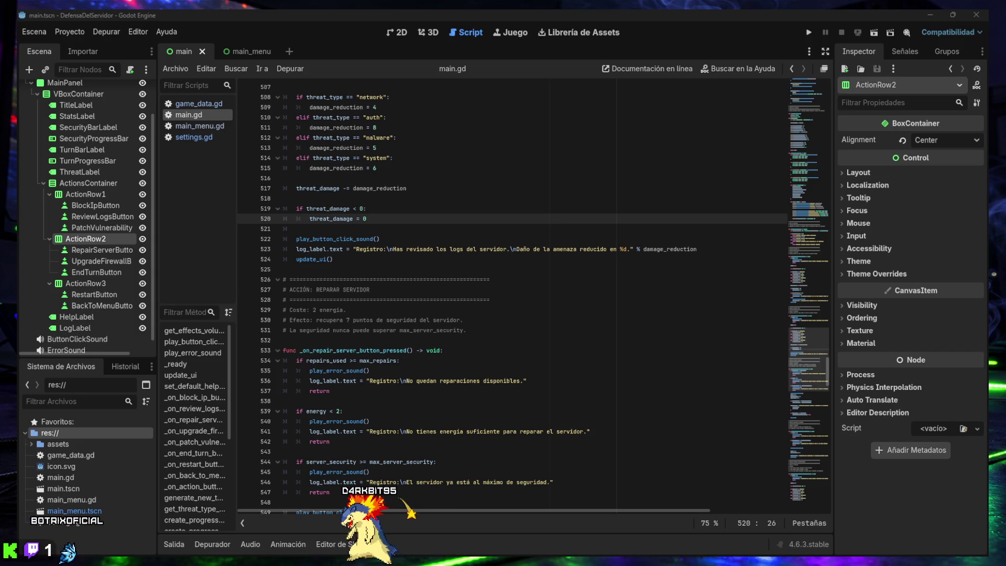
- Expand the assets folder and its audio subfolder in the FileSystem dock
{"action": "key", "text": "alt+Tab"}
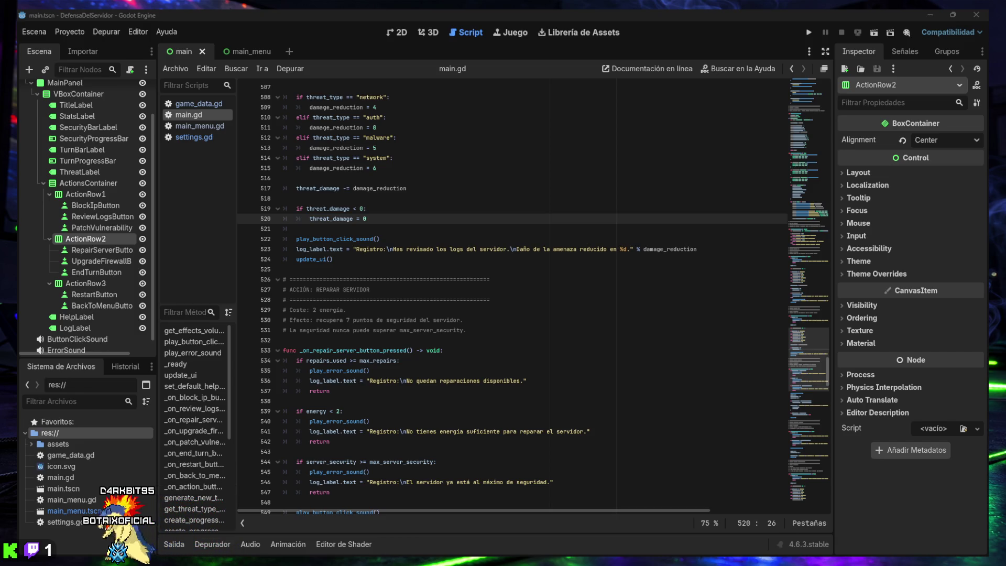
{"action": "key", "text": "super+d"}
{"action": "key", "text": "super+d"}
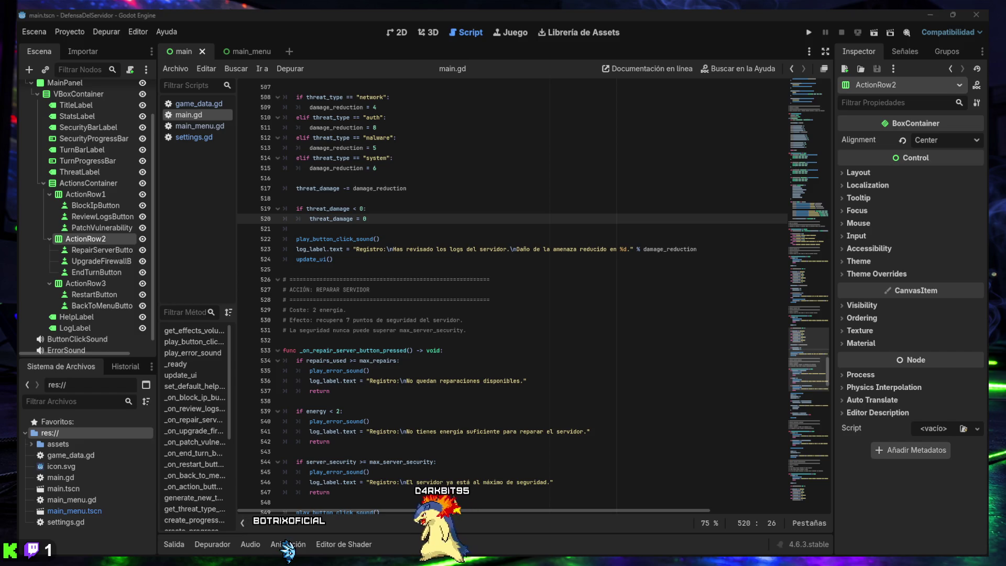
{"action": "left_click", "coordinate": [32, 444]}
{"action": "left_click", "coordinate": [38, 456]}
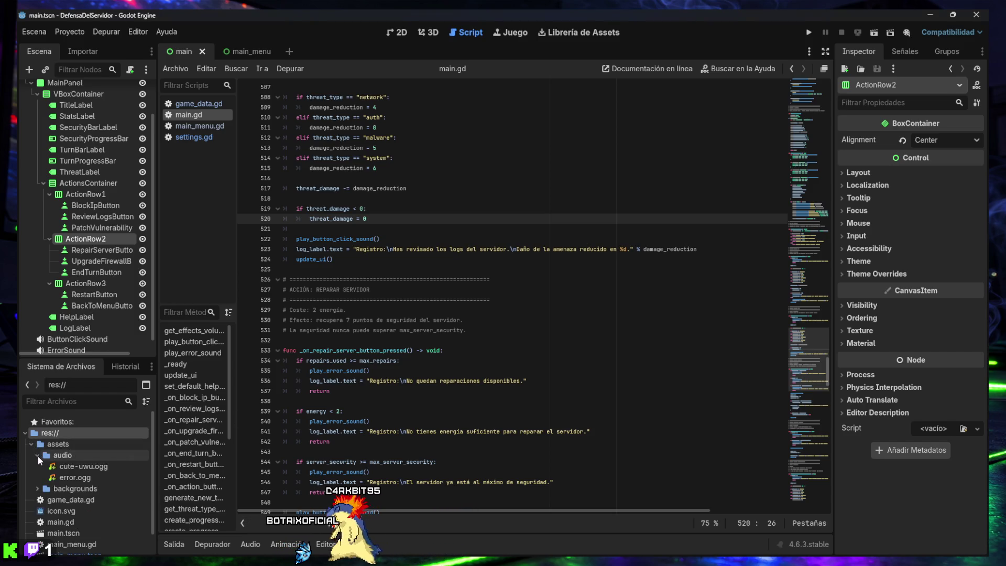
- Import the music track into assets/audio and rename it instrumental.ogg
{"action": "mouse_move", "coordinate": [418, 550]}
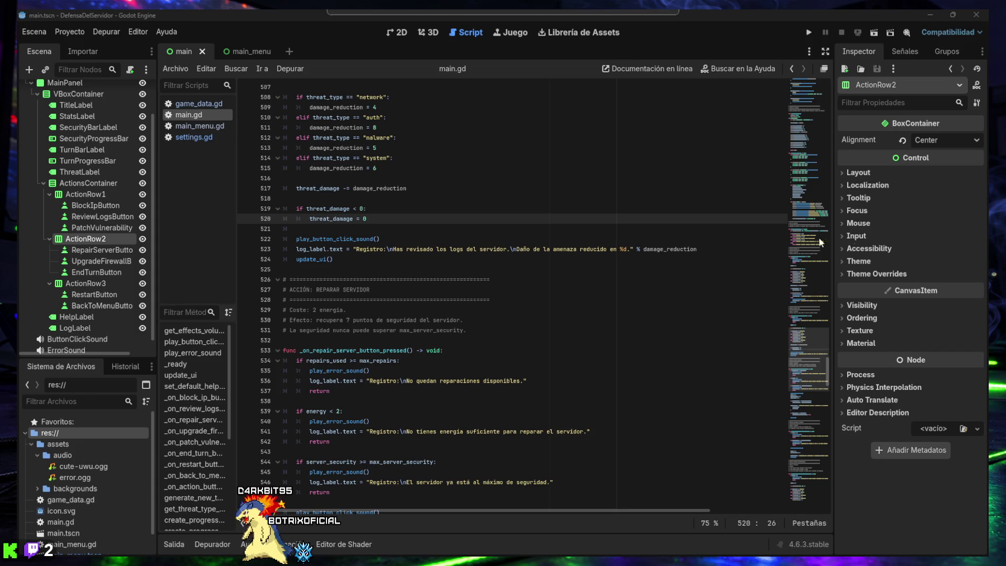
{"action": "left_click_drag", "start_coordinate": [64, 457], "coordinate": [64, 454]}
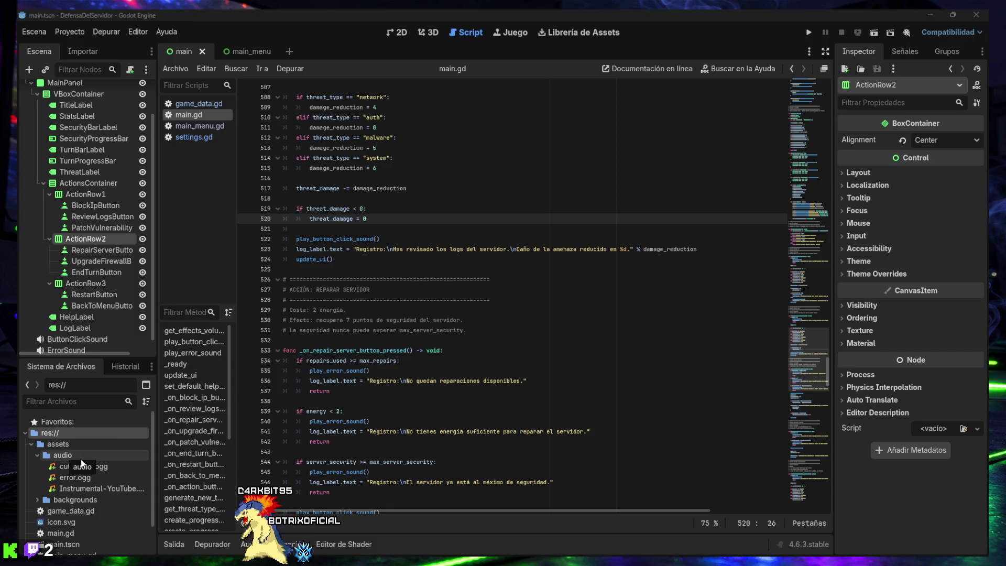
{"action": "left_click", "coordinate": [98, 489]}
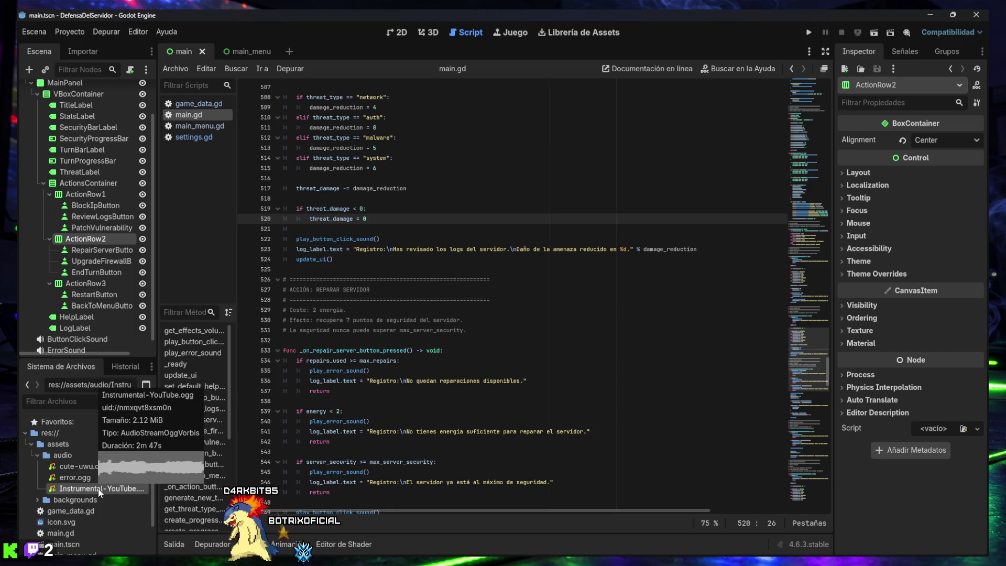
{"action": "key", "text": "F2"}
{"action": "key", "text": "BackSpace"}
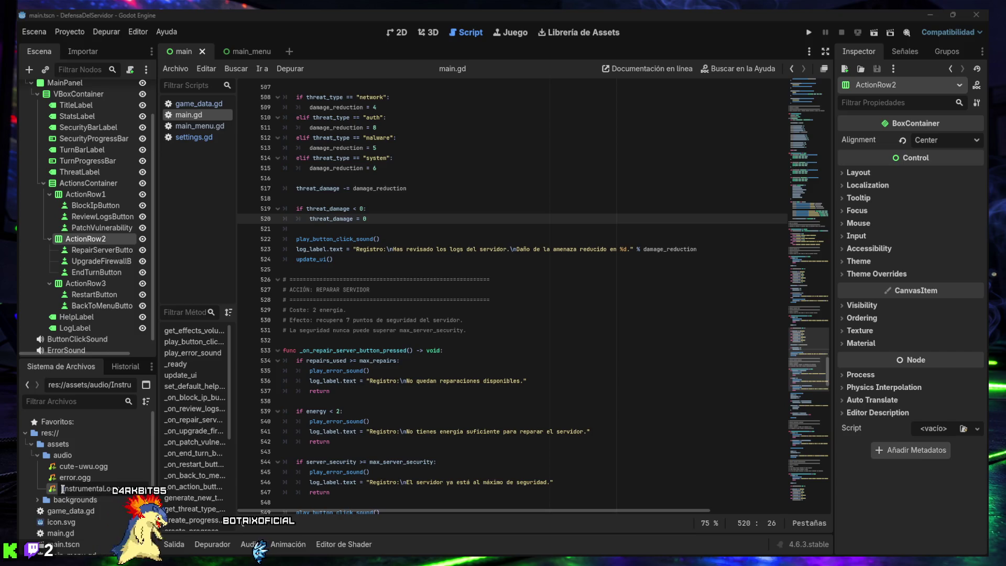
{"action": "key", "text": "Return"}
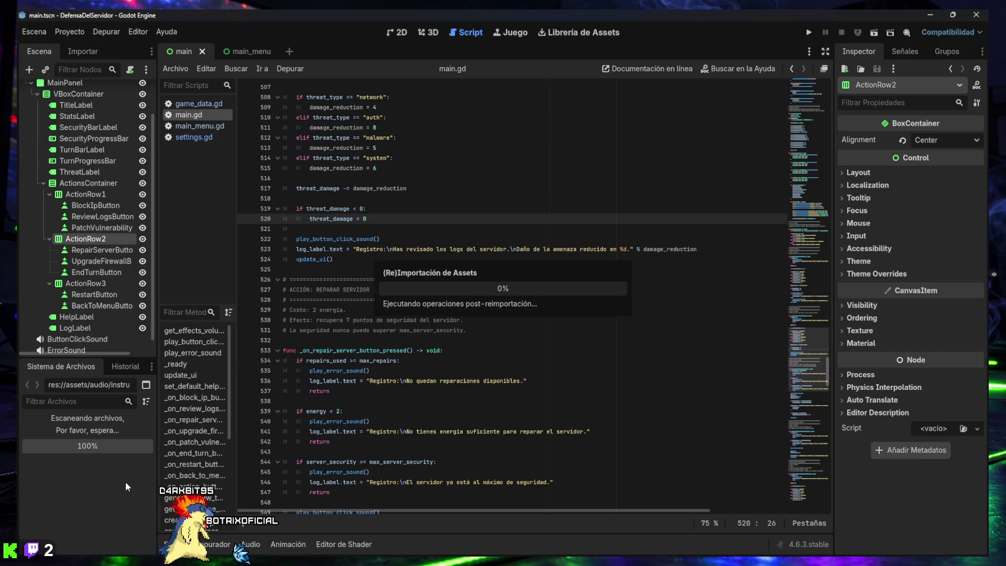
- Review the audio import settings for instrumental.ogg
{"action": "double_click", "coordinate": [125, 482]}
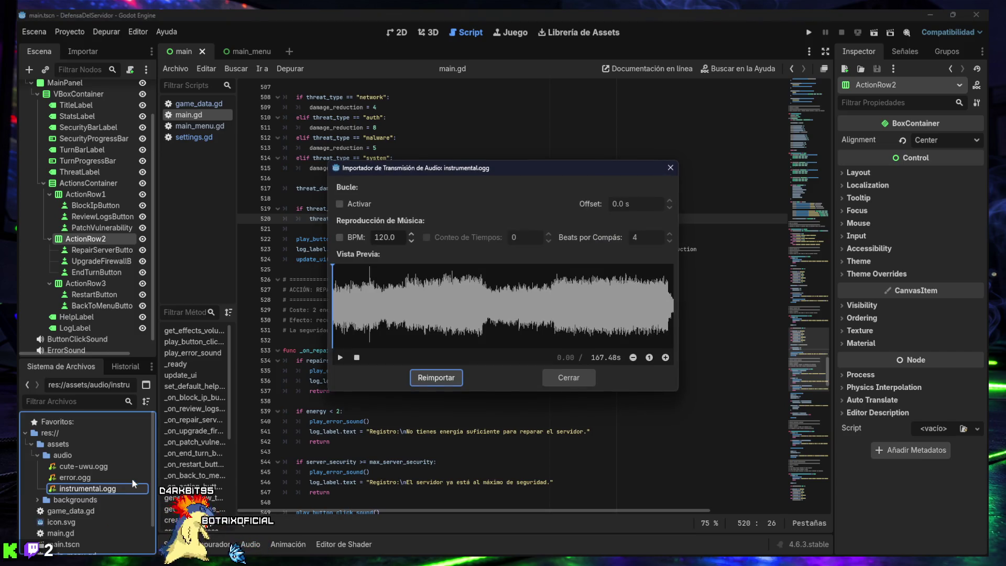
{"action": "left_click", "coordinate": [570, 383]}
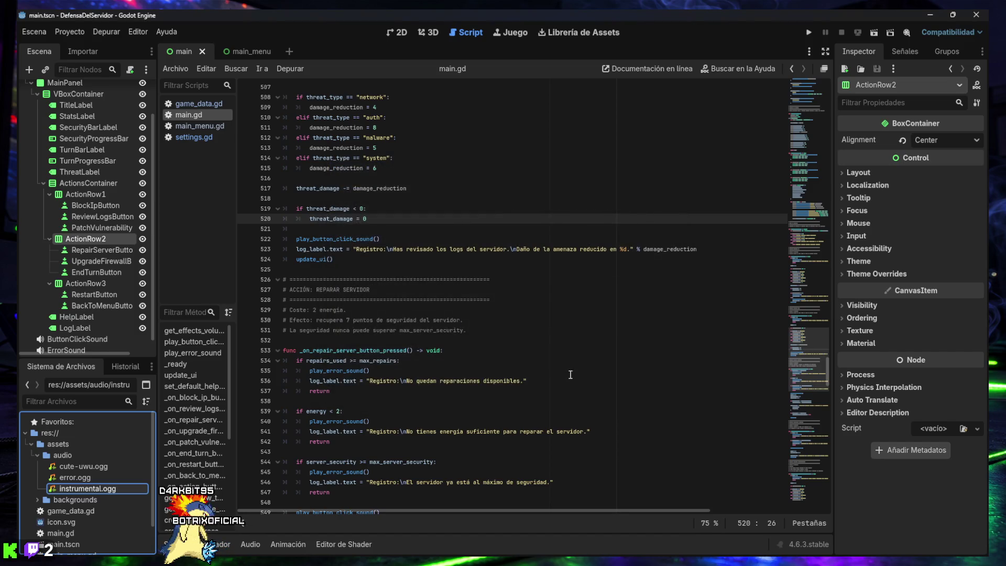
{"action": "double_click", "coordinate": [82, 488]}
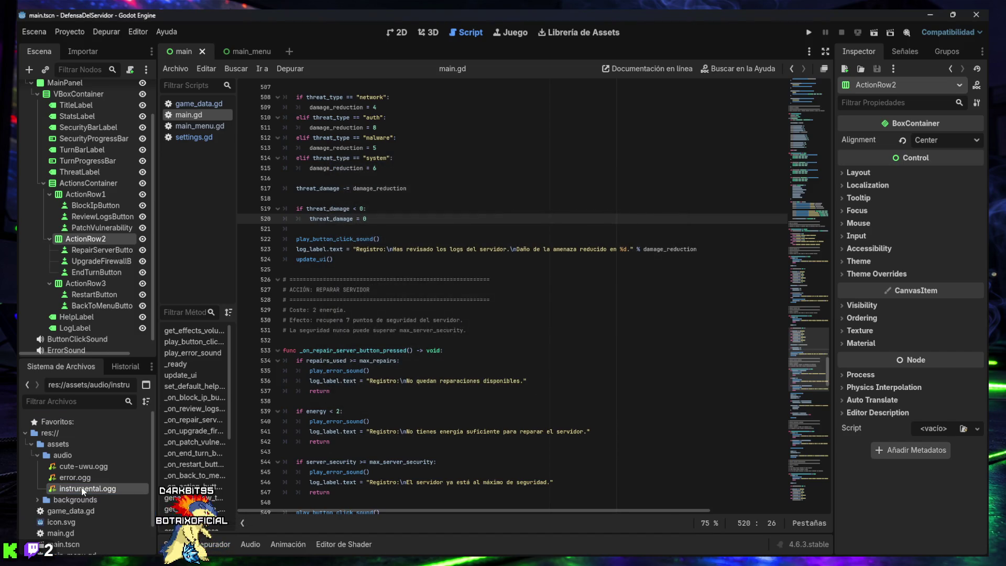
{"action": "left_click", "coordinate": [561, 382]}
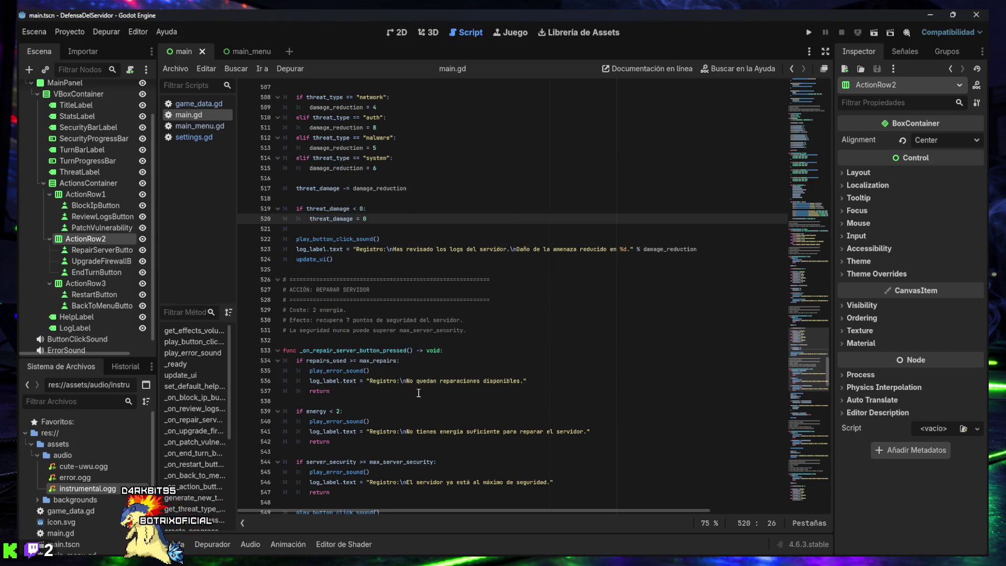
- Rename instrumental.ogg to background_music.ogg
{"action": "mouse_move", "coordinate": [84, 493]}
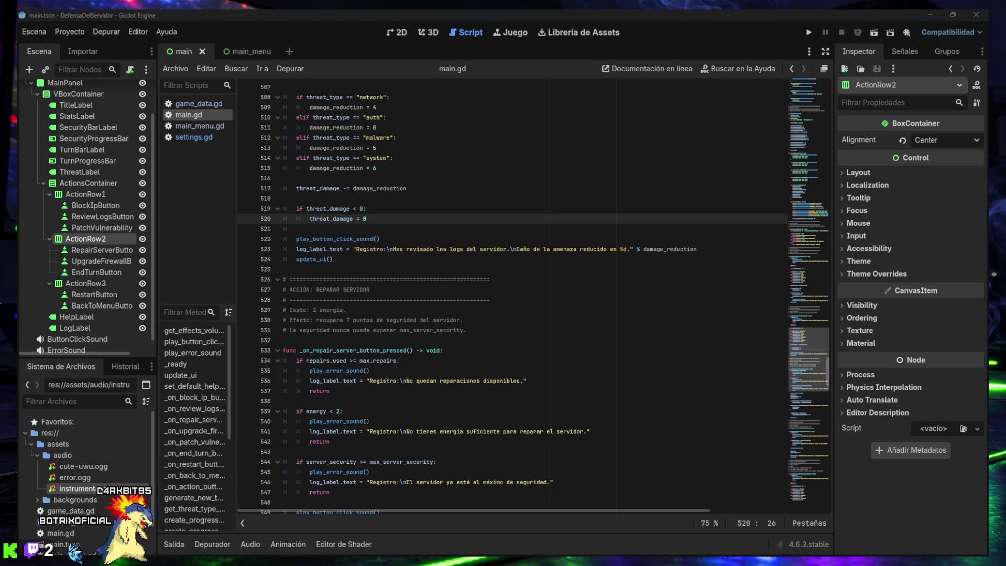
{"action": "left_click", "coordinate": [84, 489]}
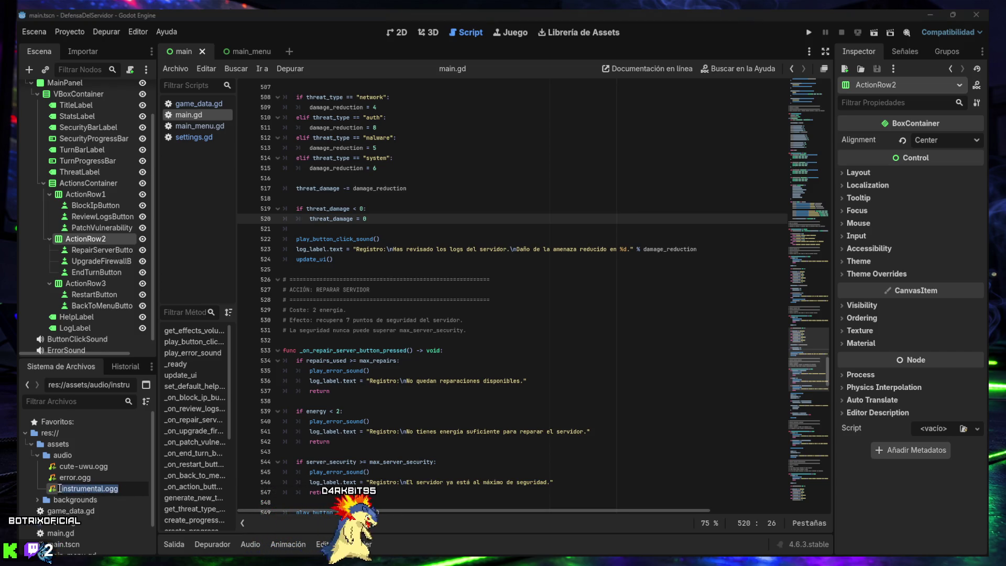
{"action": "type", "text": "background_music"}
{"action": "key", "text": "Return"}
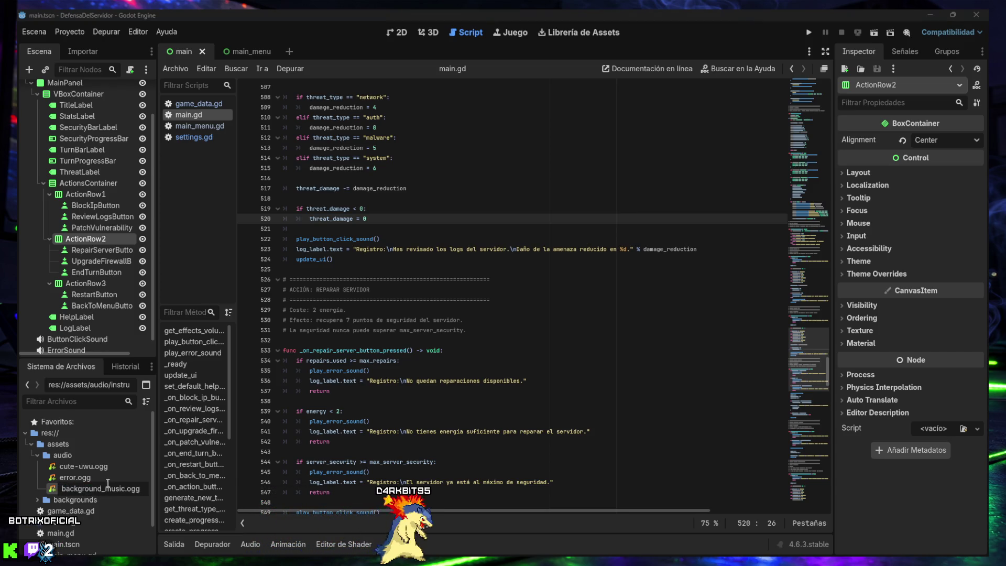
{"action": "key", "text": "Return"}
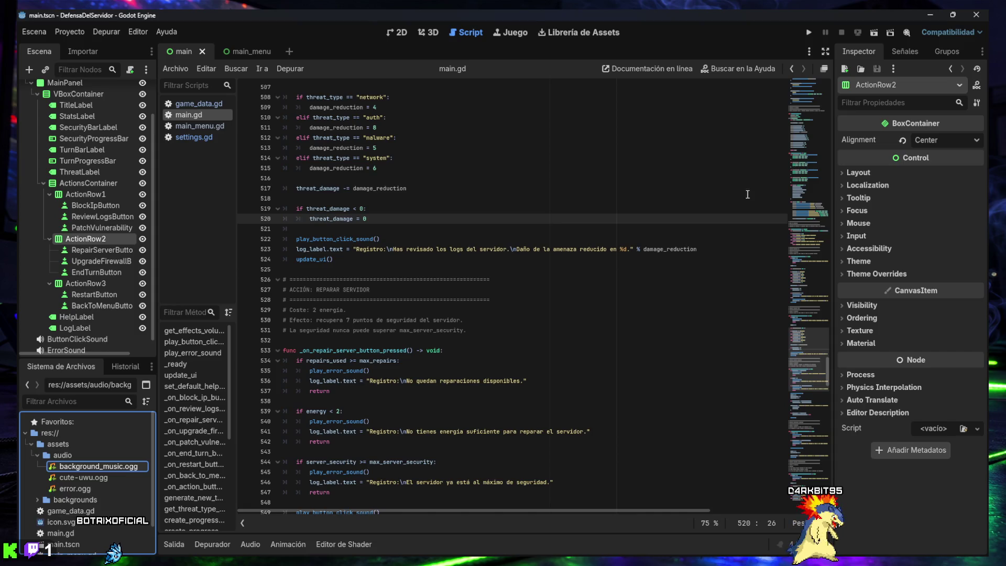
- In the 2D view, add an AudioStreamPlayer child node under the Control root
{"action": "left_click", "coordinate": [395, 32]}
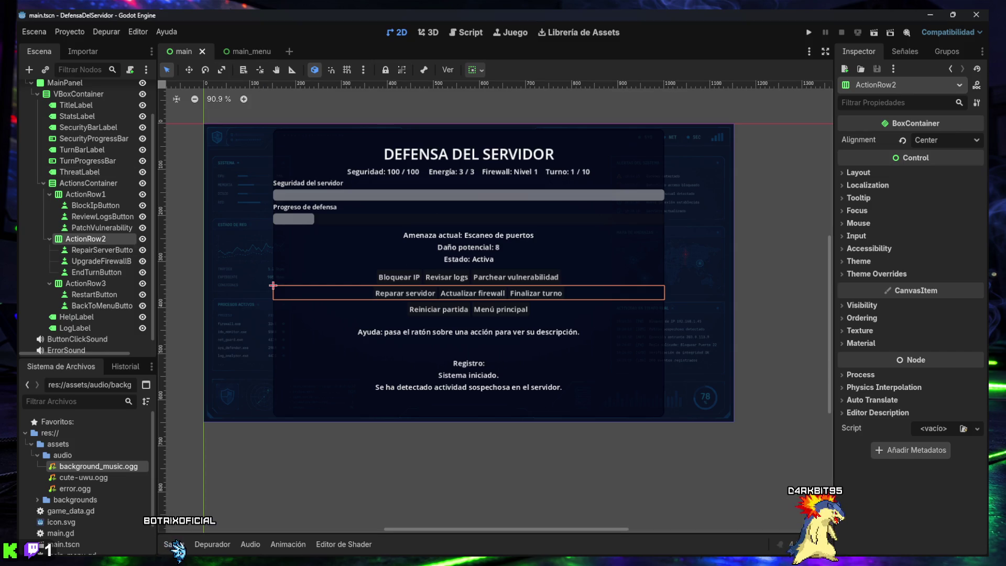
{"action": "scroll", "coordinate": [79, 262], "scroll_direction": "up", "scroll_amount": 2}
{"action": "right_click", "coordinate": [50, 89]}
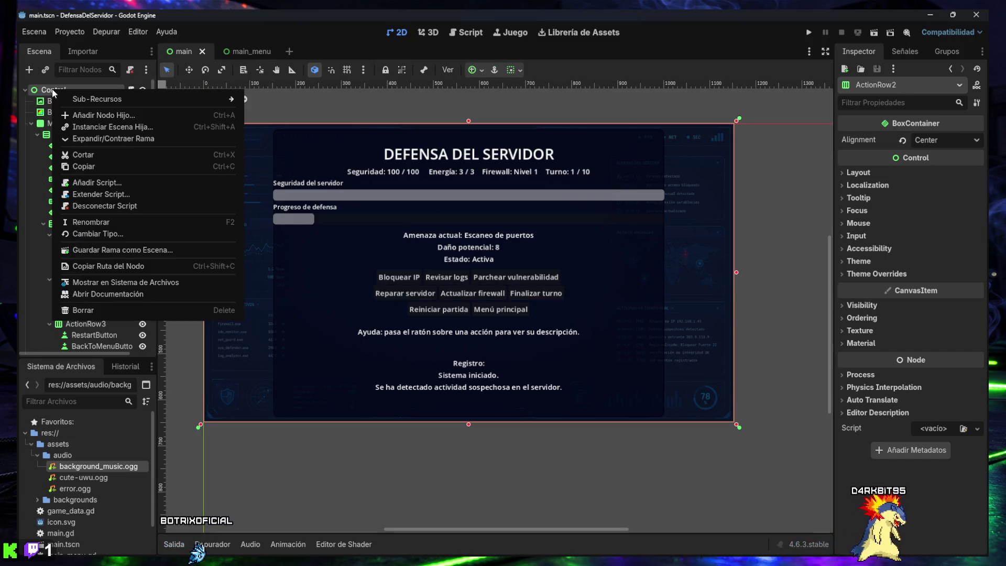
{"action": "key", "text": "Escape"}
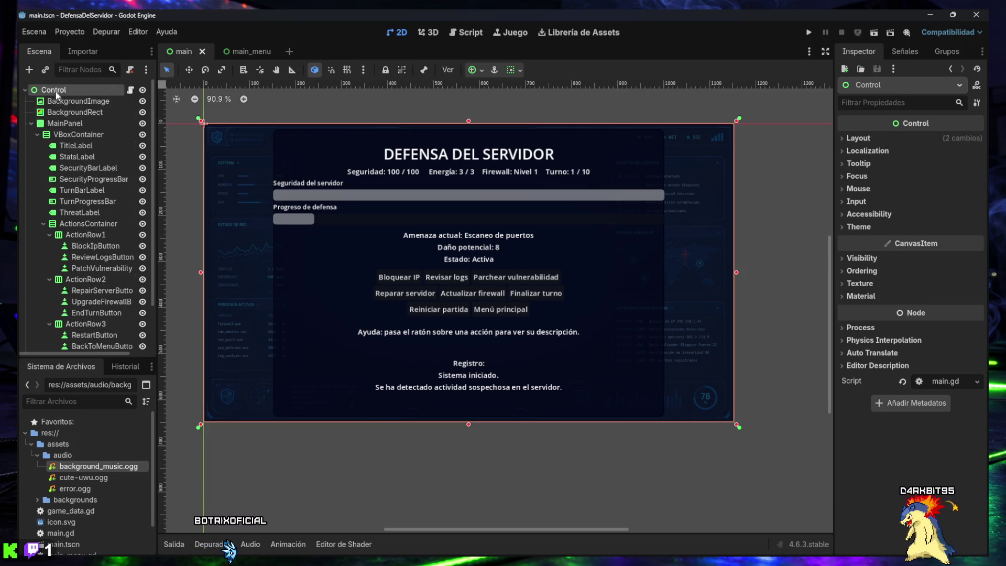
{"action": "right_click", "coordinate": [44, 89]}
{"action": "key", "text": "Escape"}
{"action": "key", "text": "ctrl+a"}
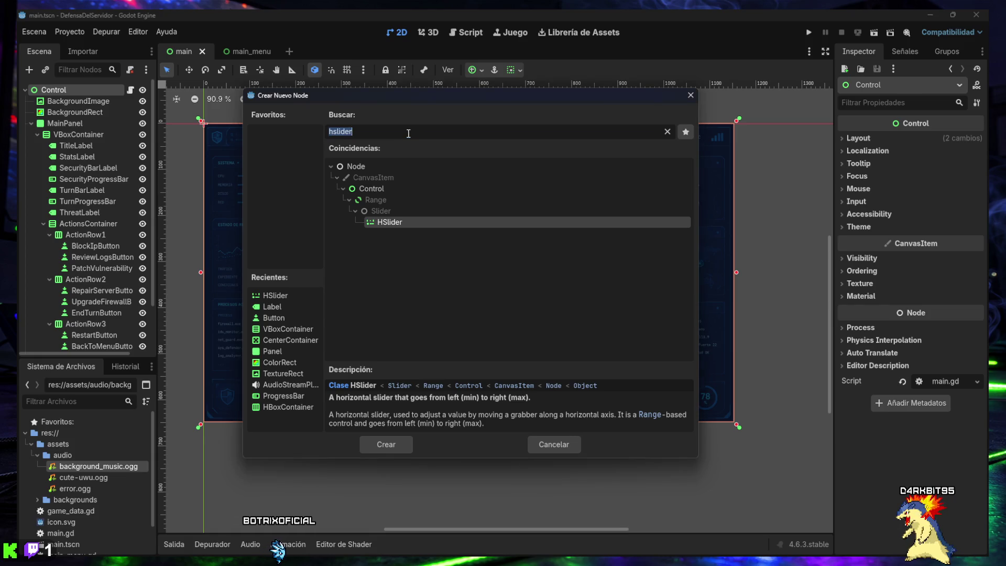
{"action": "type", "text": "AudioStreamPlayer"}
{"action": "double_click", "coordinate": [392, 178]}
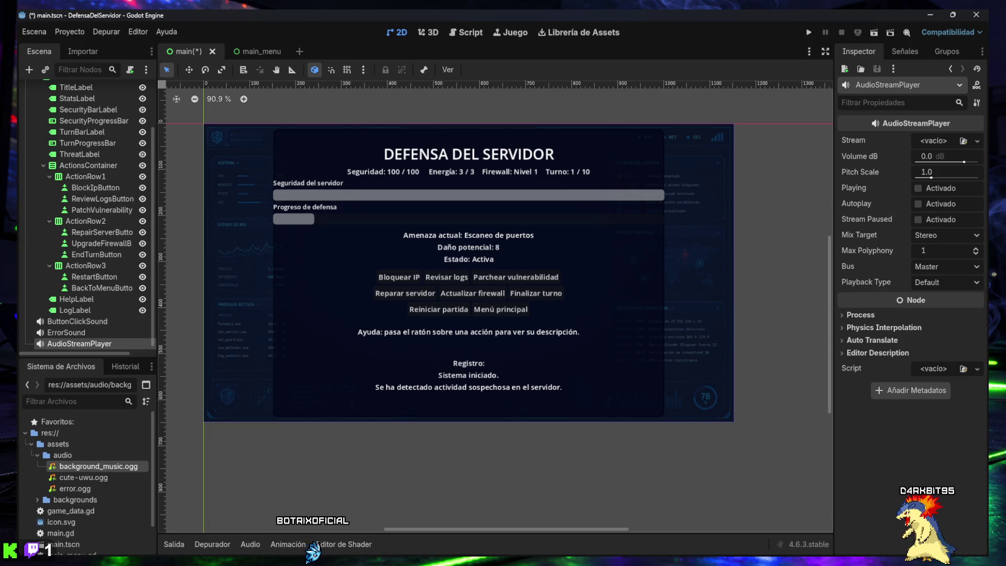
- Rename the new AudioStreamPlayer node to BackgroundMusic
{"action": "double_click", "coordinate": [76, 344]}
{"action": "type", "text": "BackgroundMusic"}
{"action": "key", "text": "Return"}
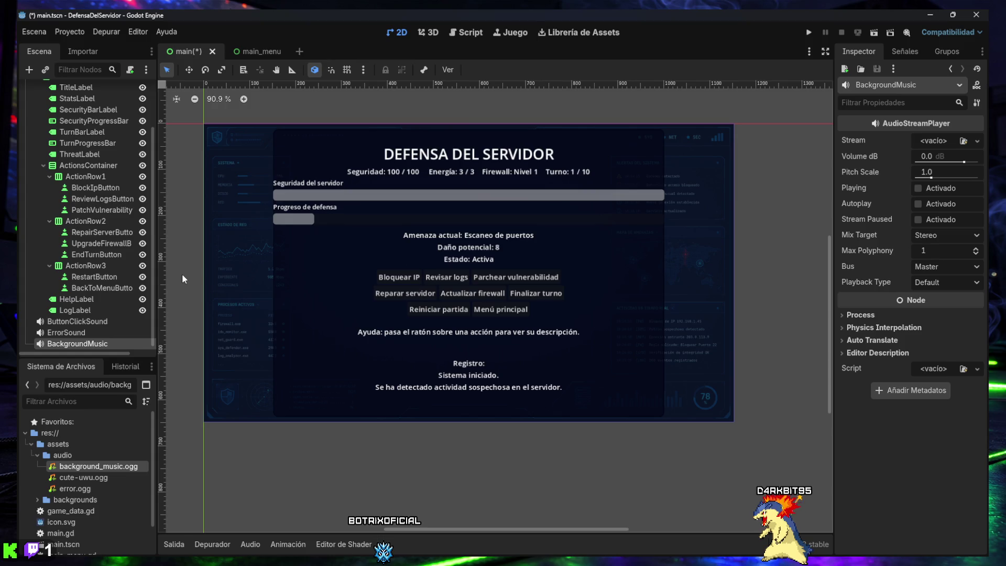
{"action": "scroll", "coordinate": [78, 252], "scroll_direction": "up", "scroll_amount": 3}
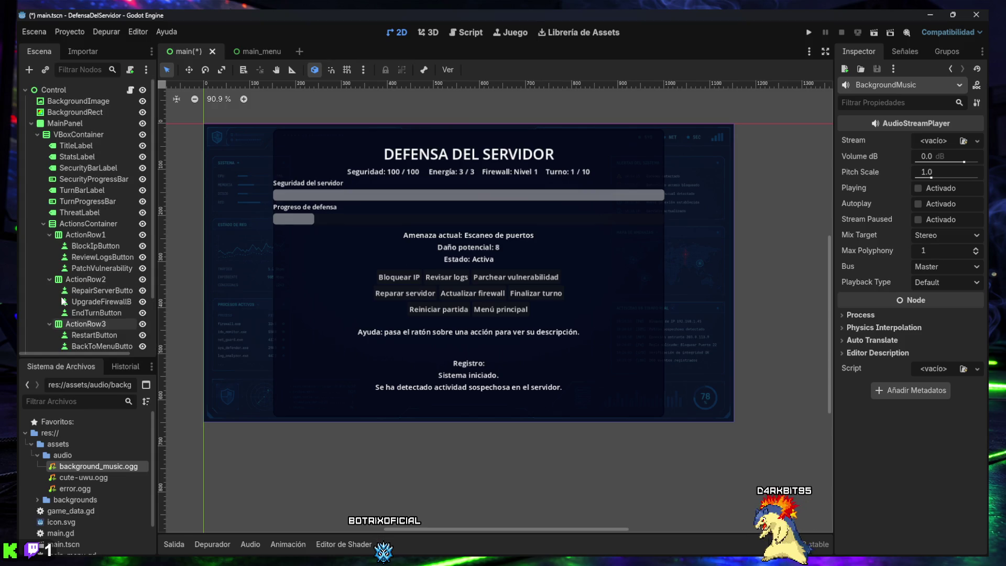
- Collapse ActionRow1, ActionRow2 and ActionRow3 in the Scene dock and clear the selection
{"action": "left_click", "coordinate": [49, 234]}
{"action": "left_click", "coordinate": [49, 244]}
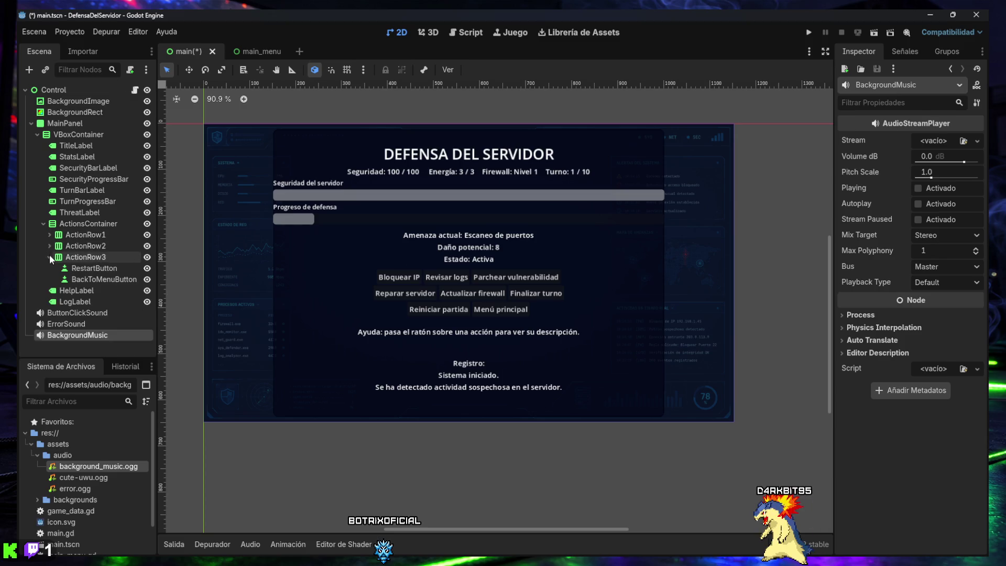
{"action": "left_click", "coordinate": [49, 255]}
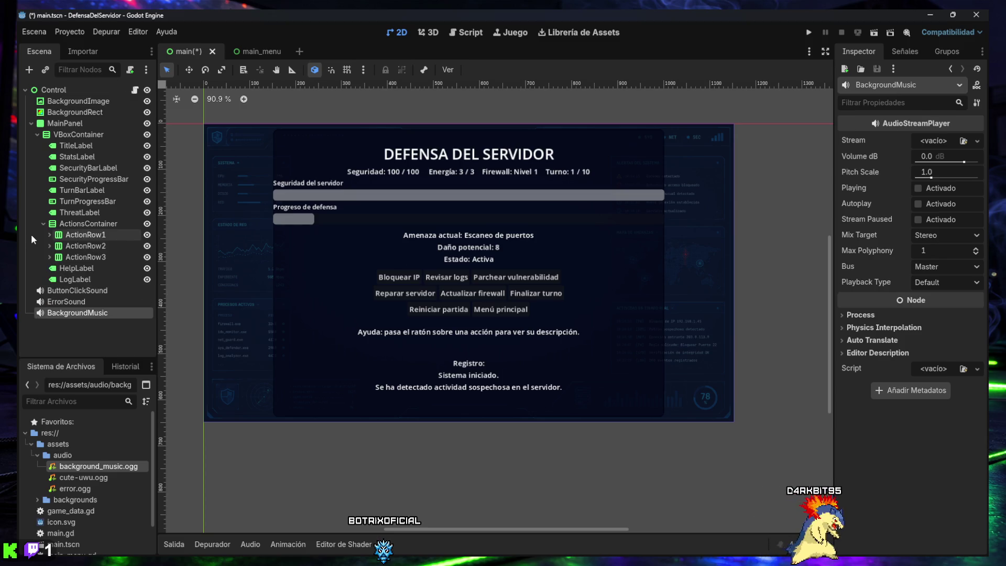
{"action": "left_click", "coordinate": [74, 349]}
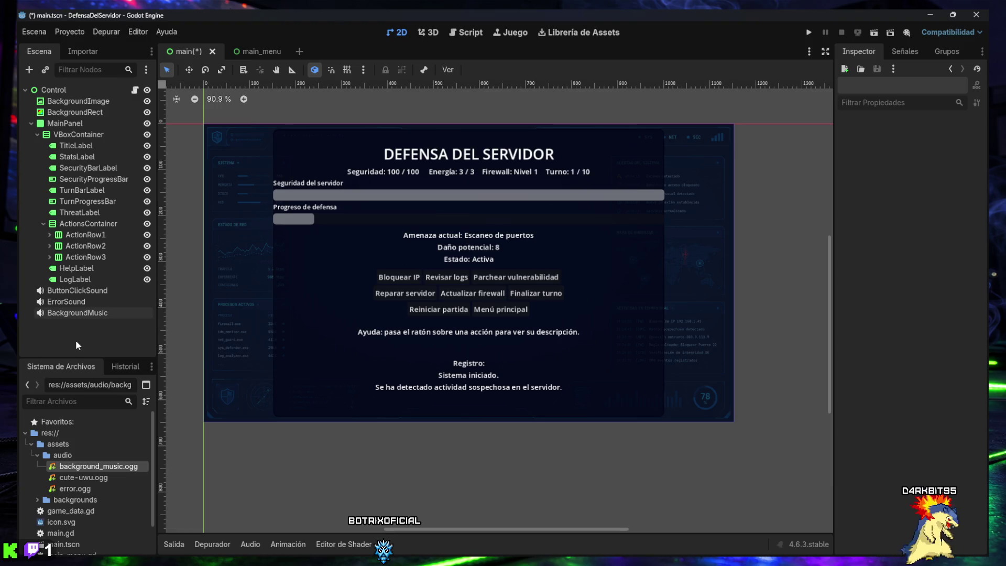
{"action": "left_click_drag", "start_coordinate": [319, 242], "coordinate": [329, 271]}
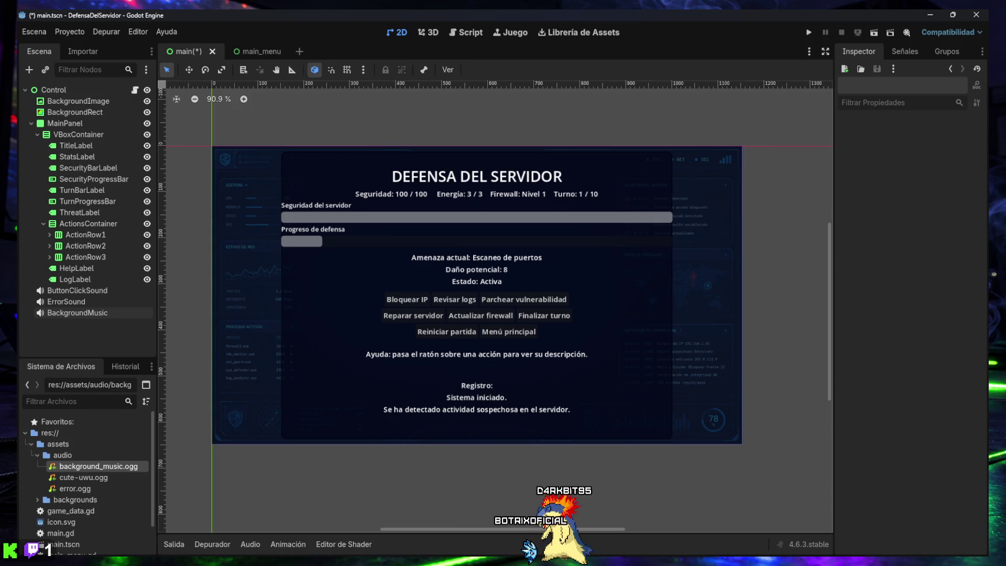
{"action": "left_click", "coordinate": [77, 312]}
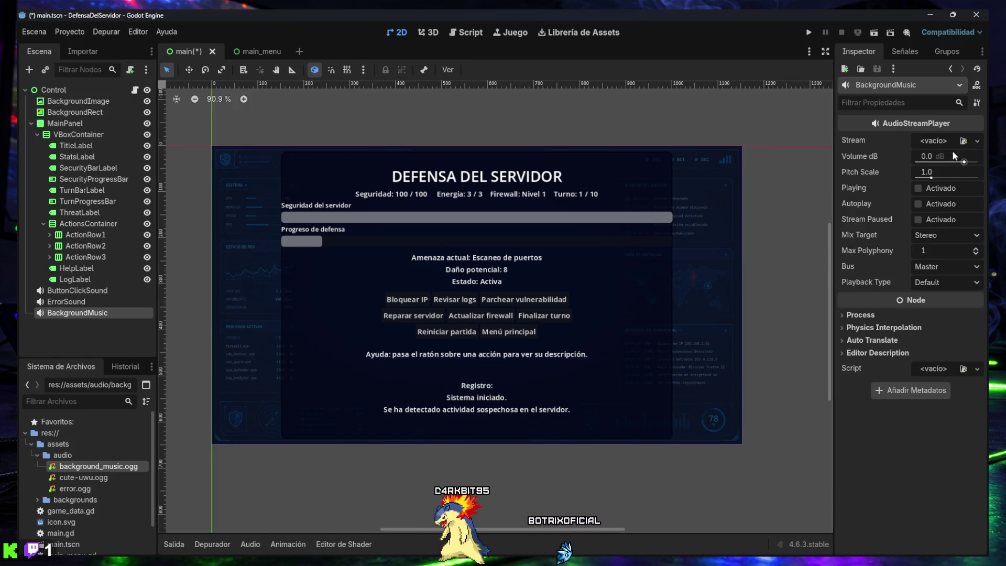
- Assign background_music.ogg as the BackgroundMusic stream and set Volume dB to -18
{"action": "left_click", "coordinate": [964, 141]}
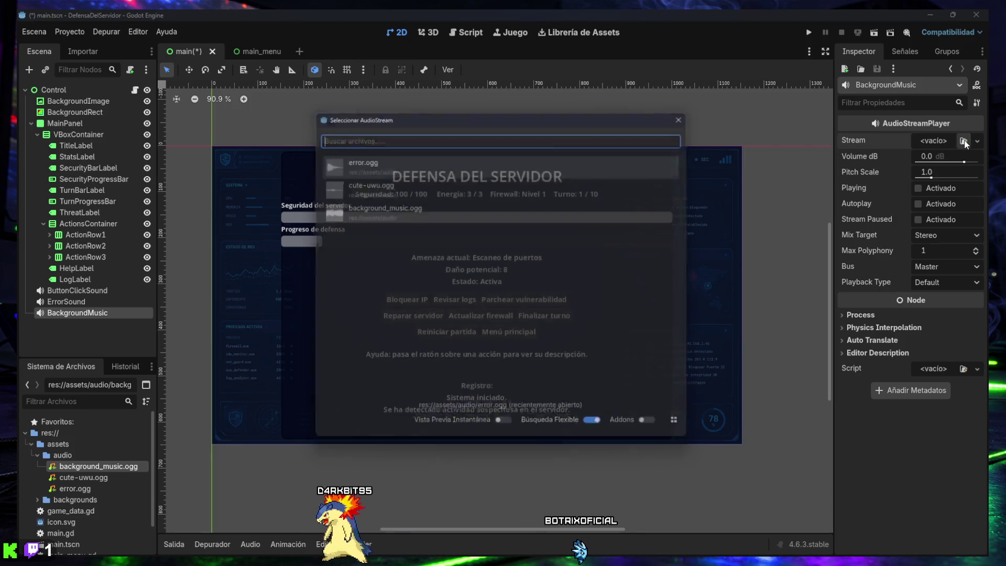
{"action": "left_click", "coordinate": [388, 209]}
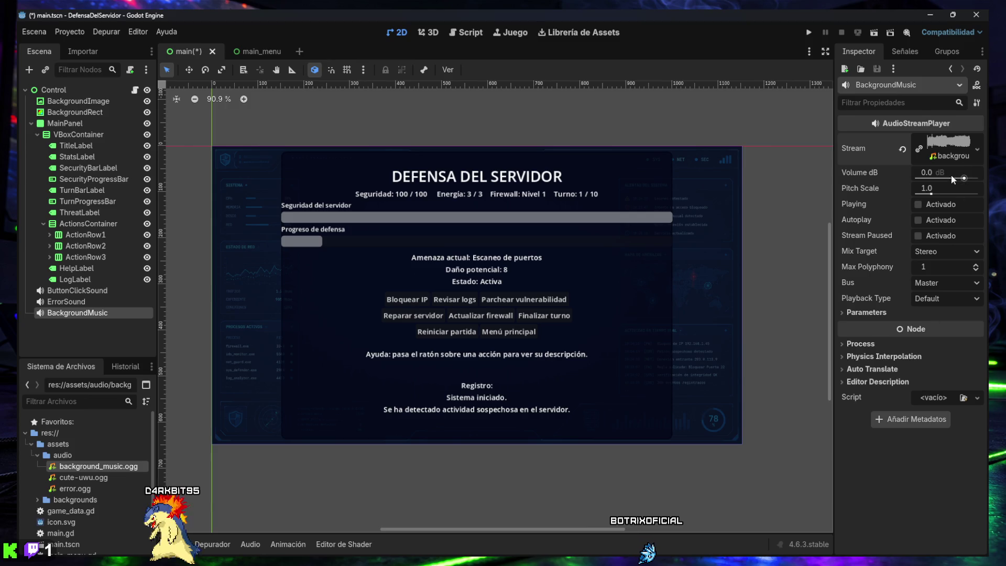
{"action": "left_click_drag", "start_coordinate": [934, 172], "coordinate": [886, 171]}
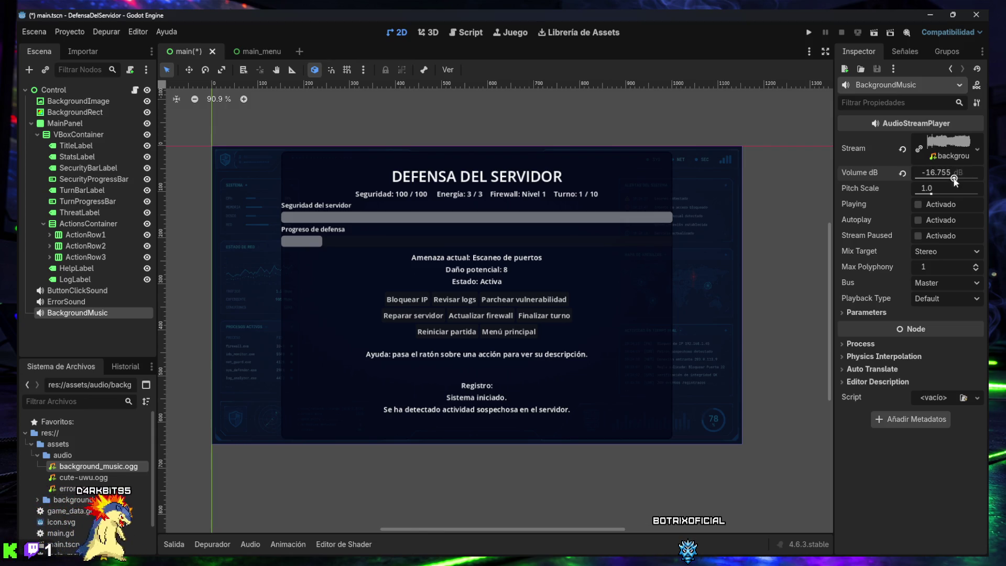
{"action": "left_click", "coordinate": [942, 175]}
{"action": "type", "text": "-"}
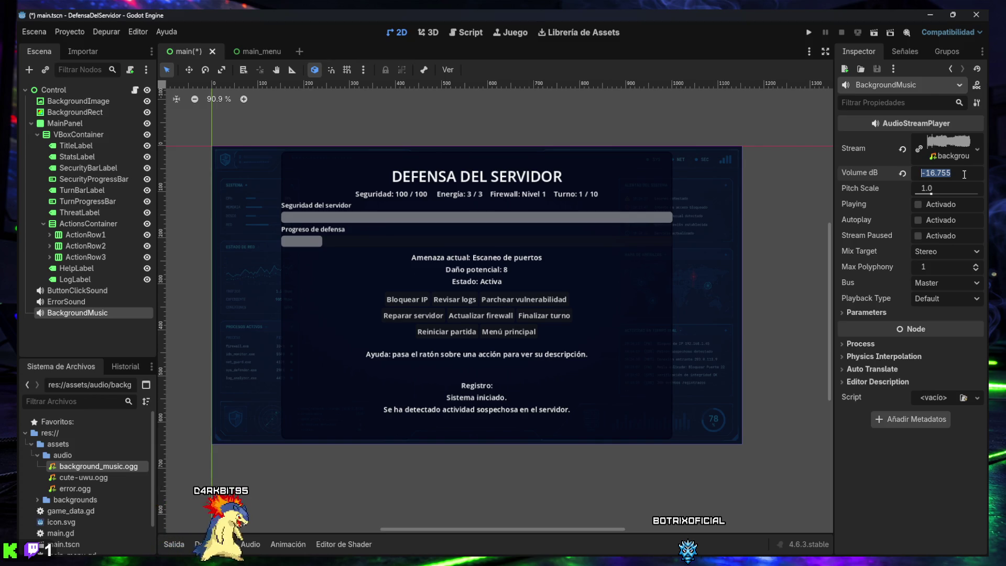
{"action": "type", "text": "18"}
{"action": "key", "text": "Return"}
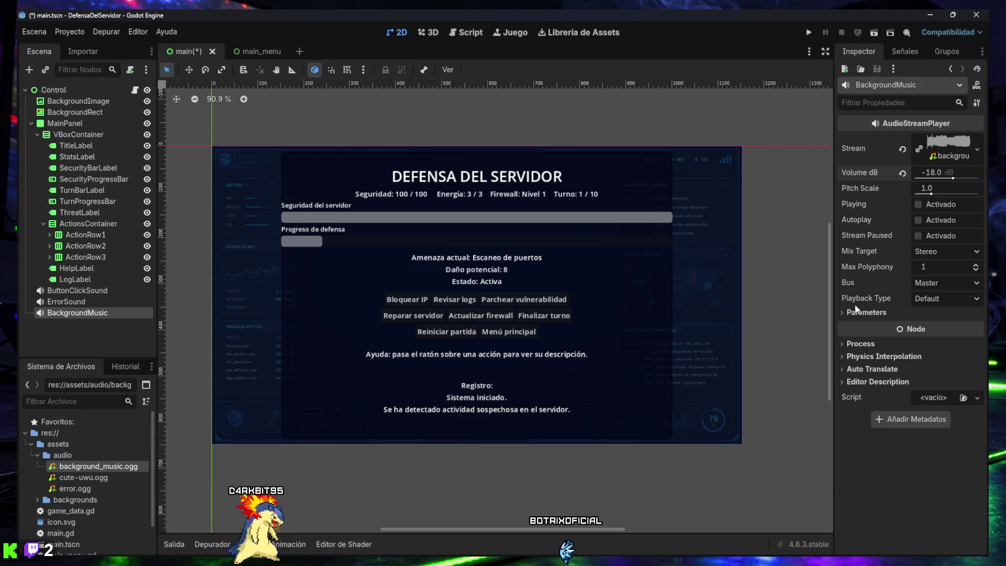
- Turn on the Looping parameter for the background music stream via the 'loop' filter
{"action": "type", "text": "loop"}
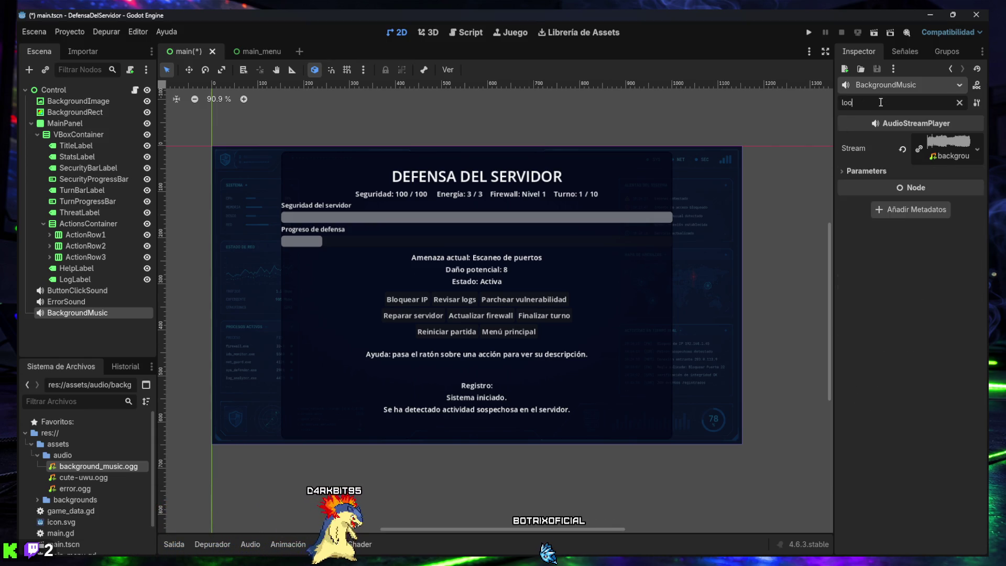
{"action": "left_click", "coordinate": [867, 171]}
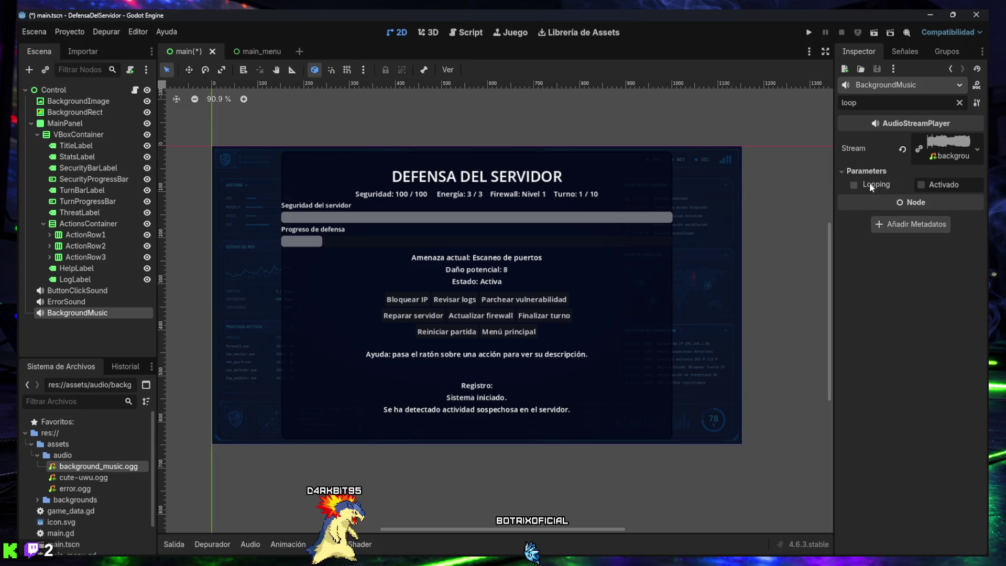
{"action": "left_click", "coordinate": [854, 185]}
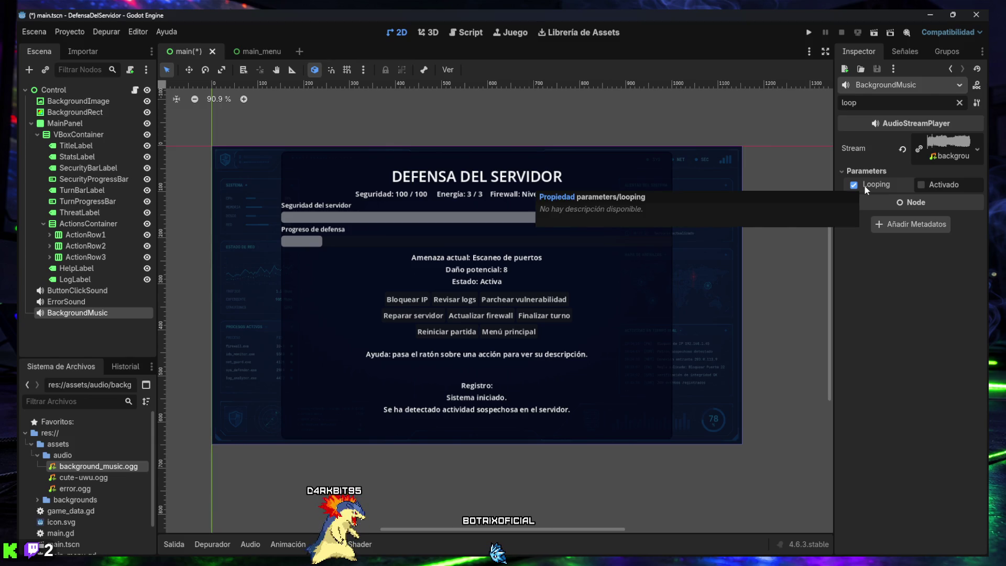
{"action": "left_click", "coordinate": [921, 185]}
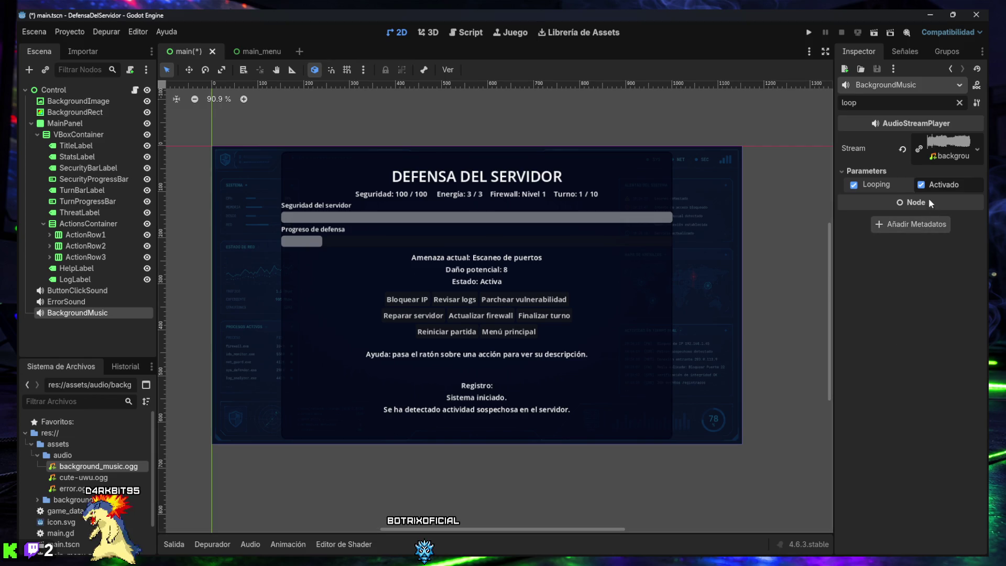
{"action": "left_click", "coordinate": [855, 174]}
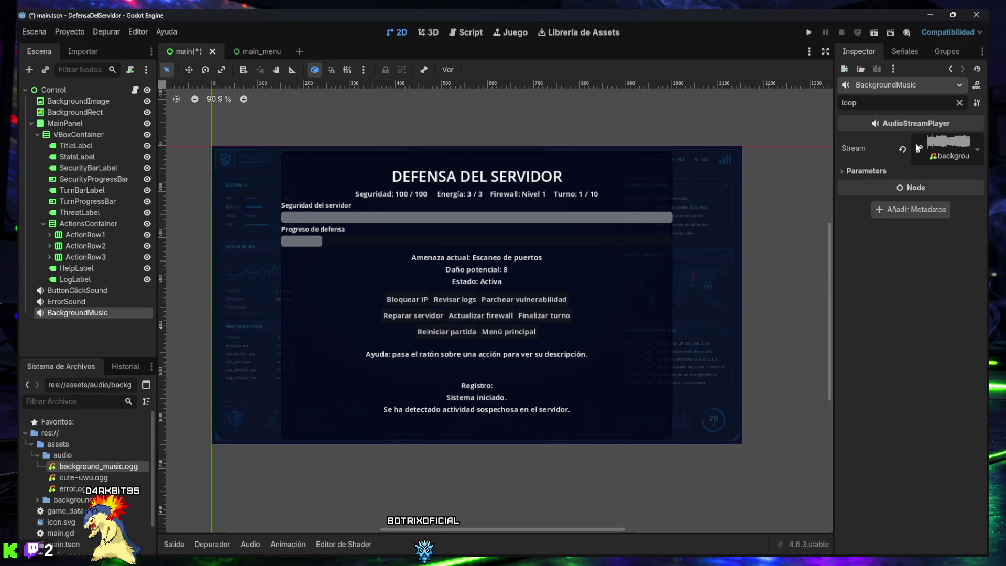
{"action": "left_click", "coordinate": [960, 103]}
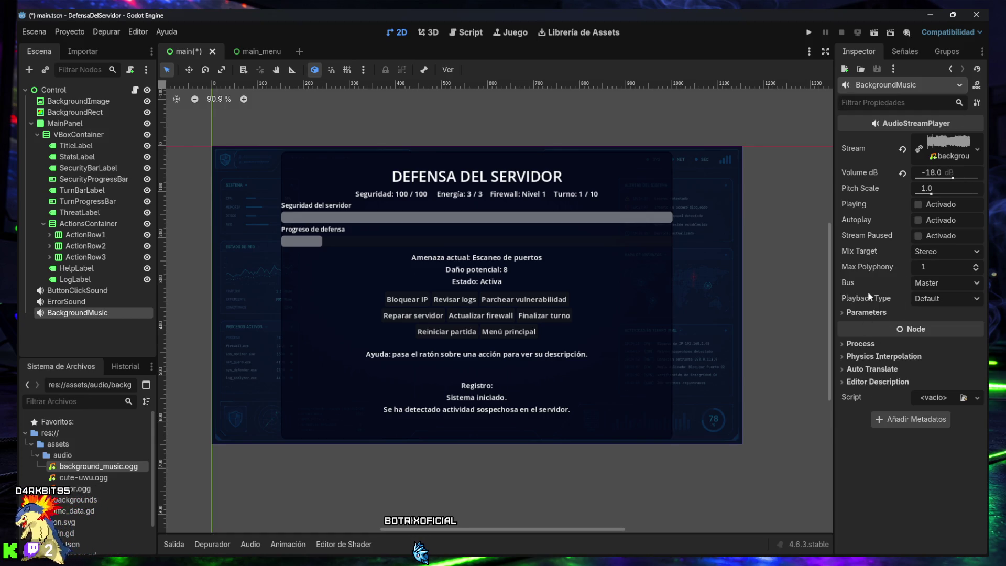
{"action": "left_click", "coordinate": [867, 312]}
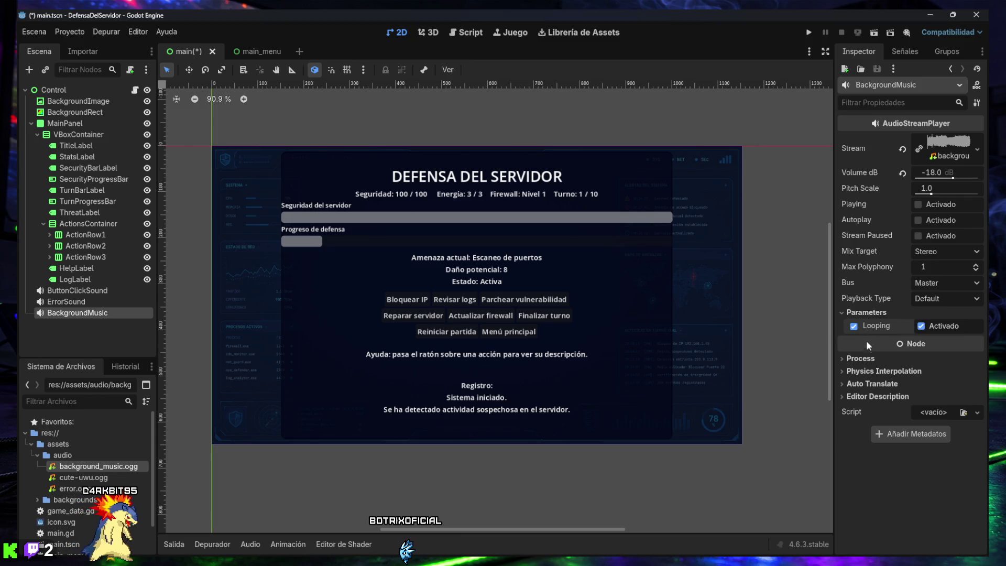
{"action": "left_click", "coordinate": [865, 313]}
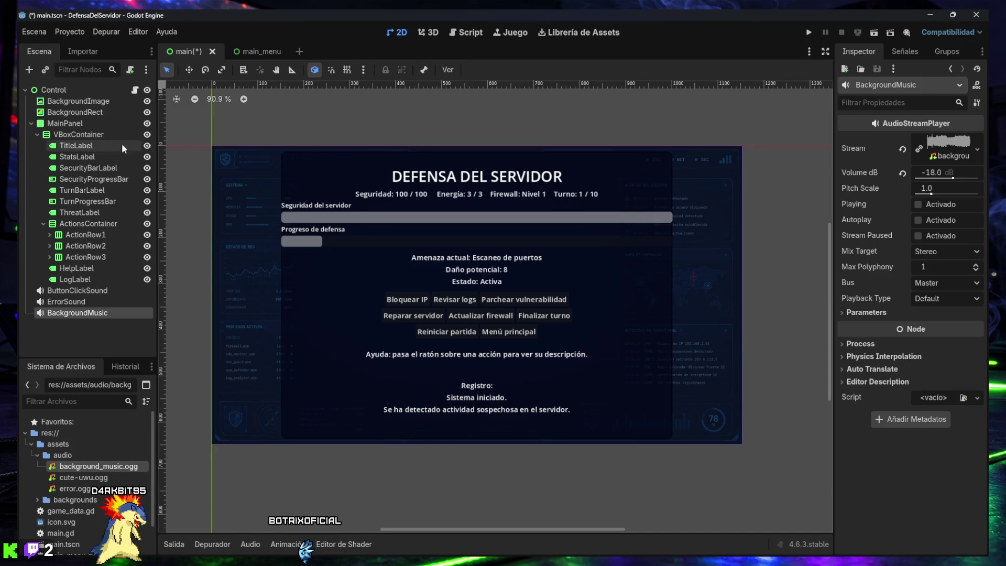
- Save the main scene and switch to main.gd in the script editor
{"action": "left_click", "coordinate": [316, 184]}
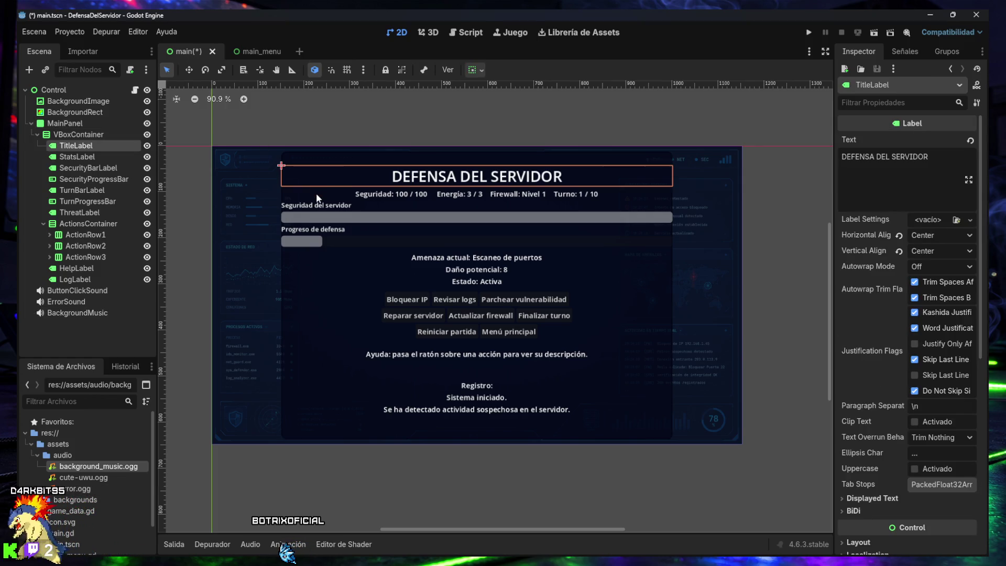
{"action": "left_click", "coordinate": [318, 131]}
{"action": "key", "text": "ctrl+s"}
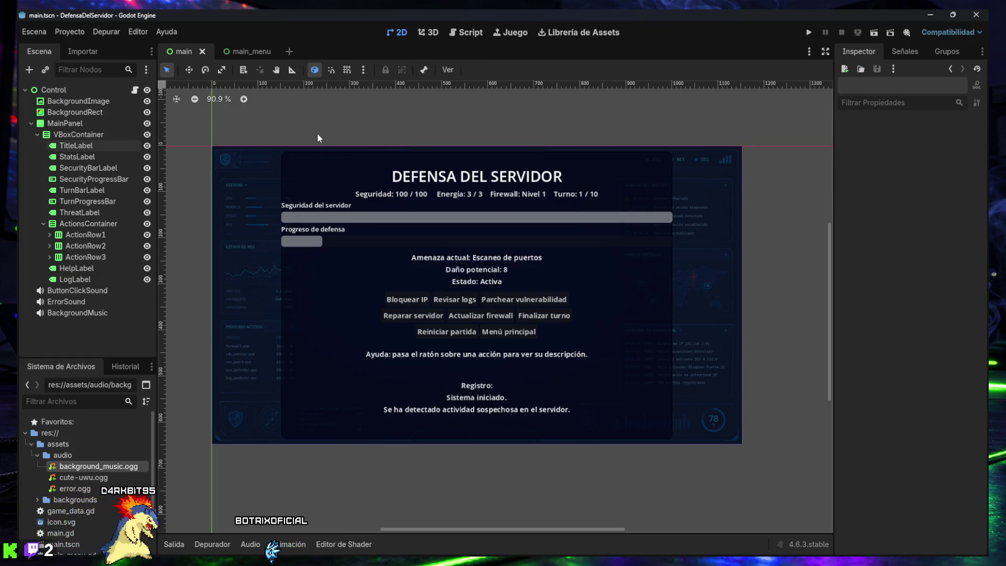
{"action": "left_click", "coordinate": [467, 32]}
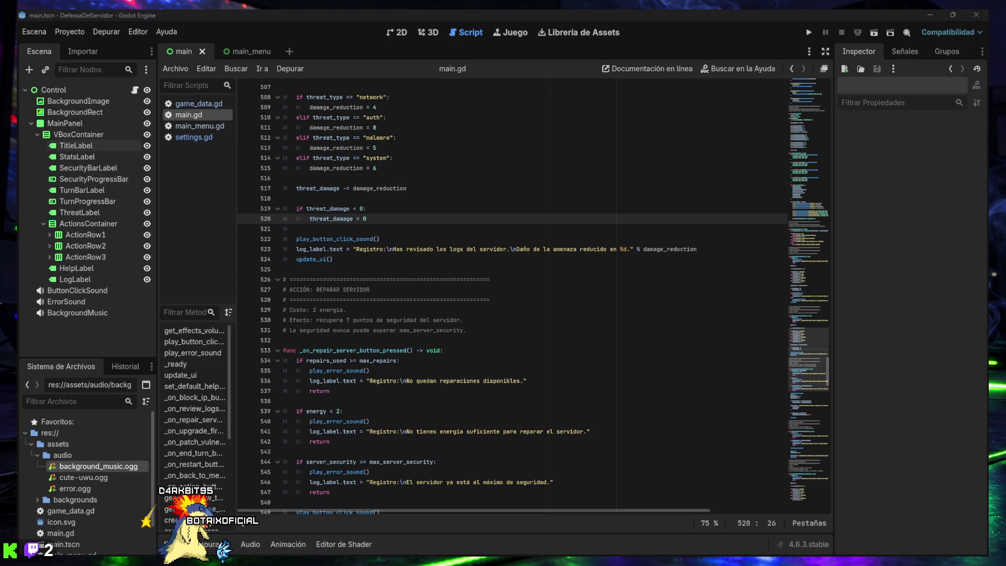
{"action": "left_click", "coordinate": [431, 449]}
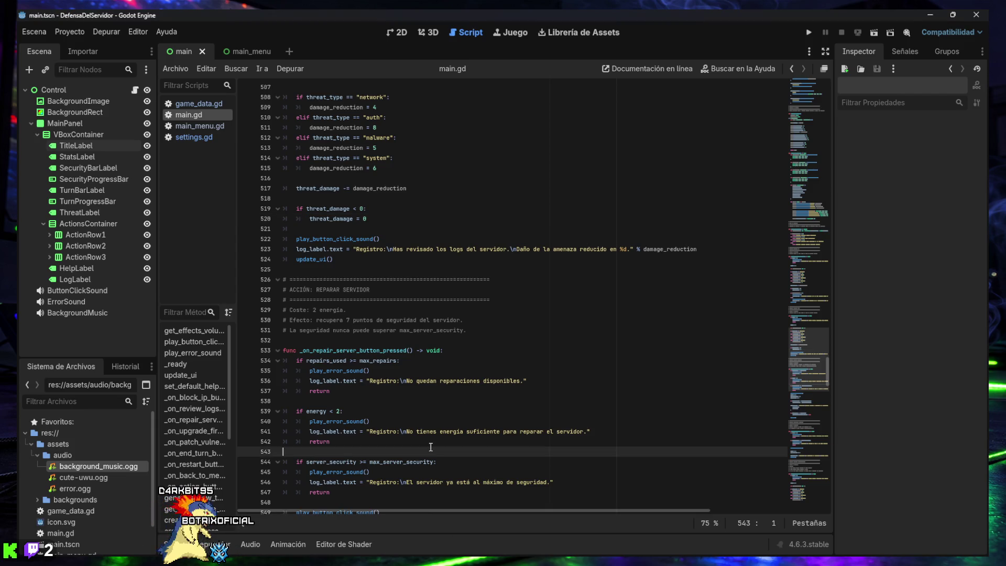
{"action": "key", "text": "ctrl+f"}
{"action": "type", "text": "@onready var button_click_sound: AudioStreamPlayer = $ButtonClickSound"}
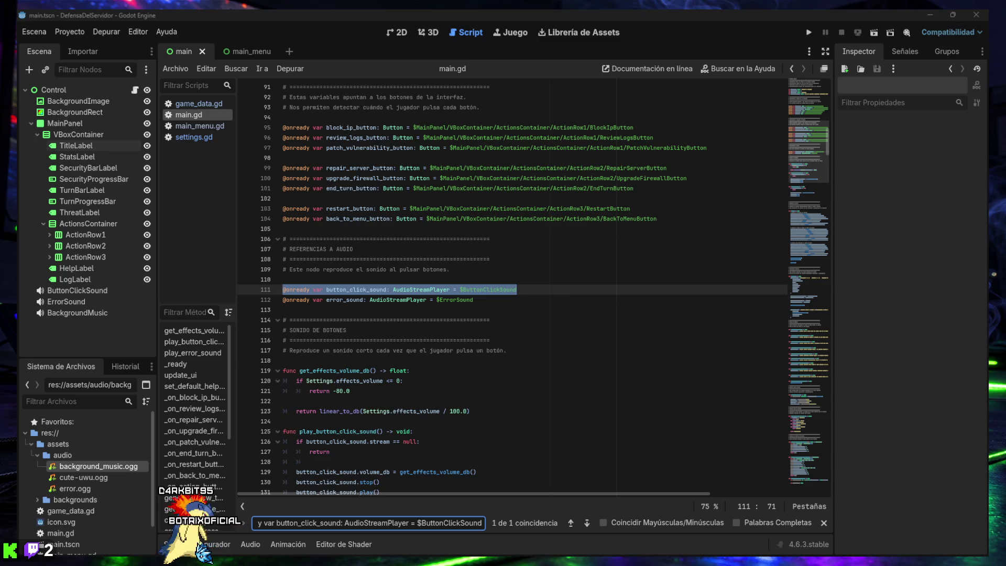
{"action": "left_click", "coordinate": [517, 309]}
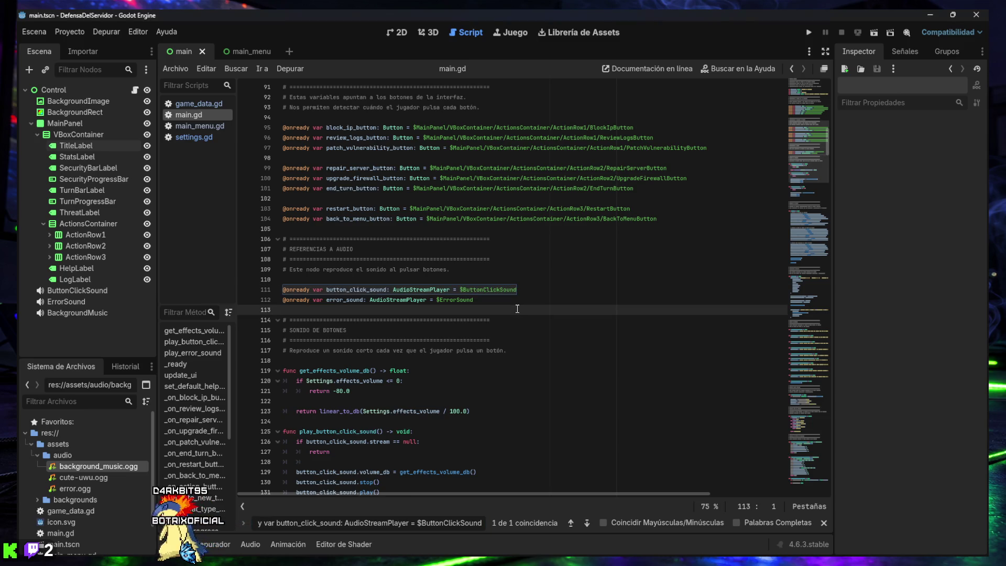
{"action": "type", "text": "@onready var background_music: AudioStreamPlayer = $BackgroundMusic"}
{"action": "key", "text": "Return"}
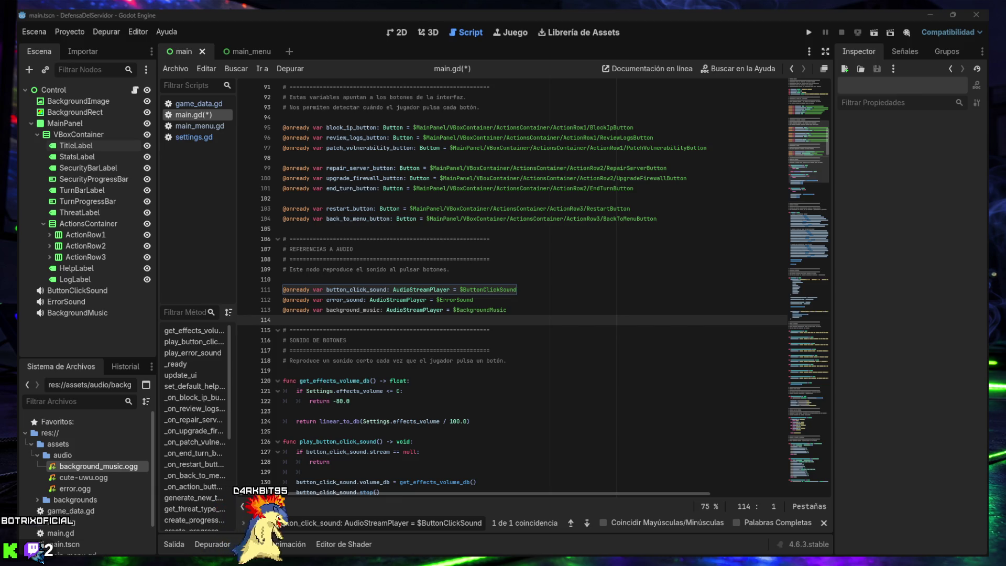
{"action": "triple_click", "coordinate": [430, 524]}
{"action": "type", "text": "play_error_sound()"}
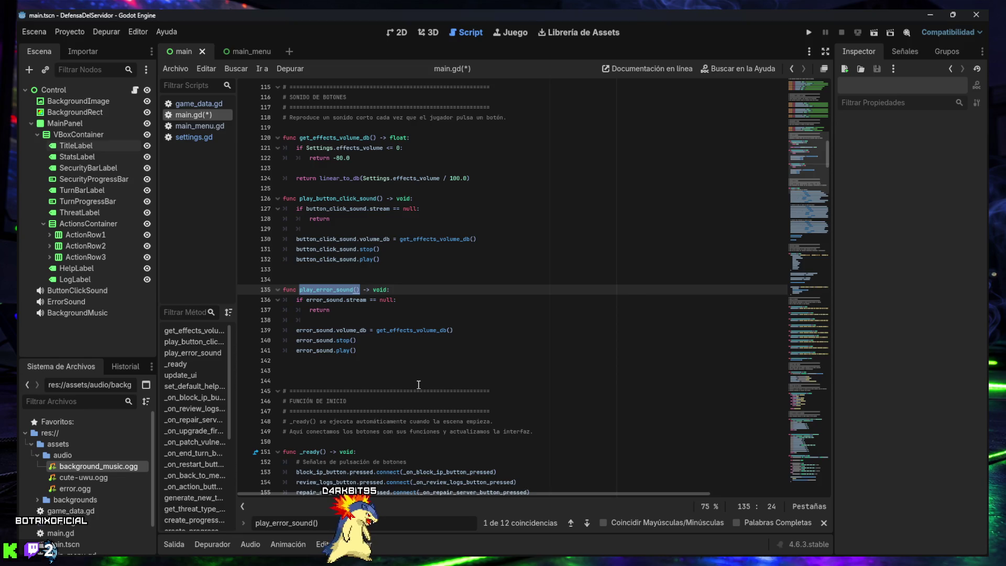
- Paste a start_background_music() function after play_error_sound that plays at -14 dB, and save
{"action": "scroll", "coordinate": [417, 377], "scroll_direction": "down", "scroll_amount": 1}
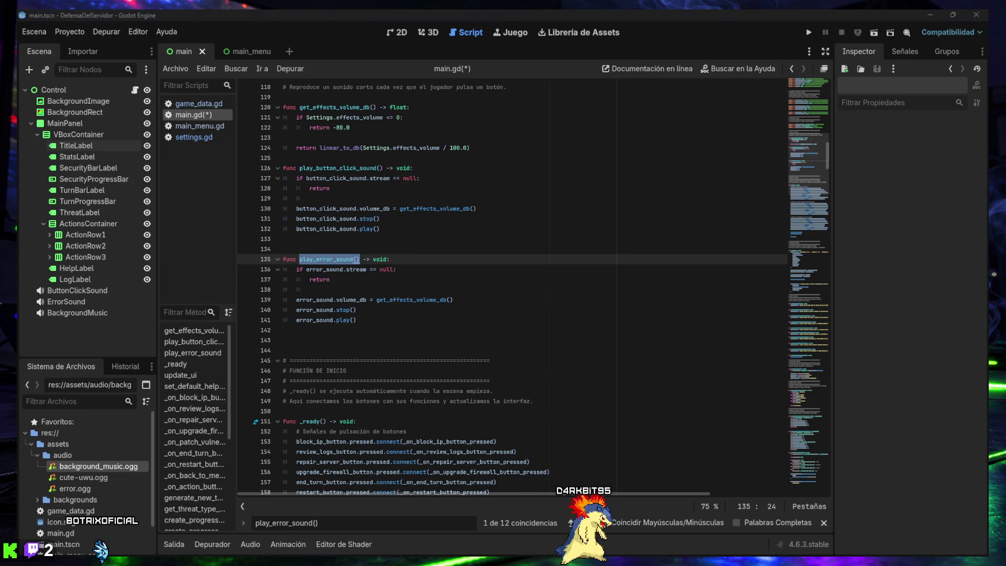
{"action": "left_click", "coordinate": [395, 337]}
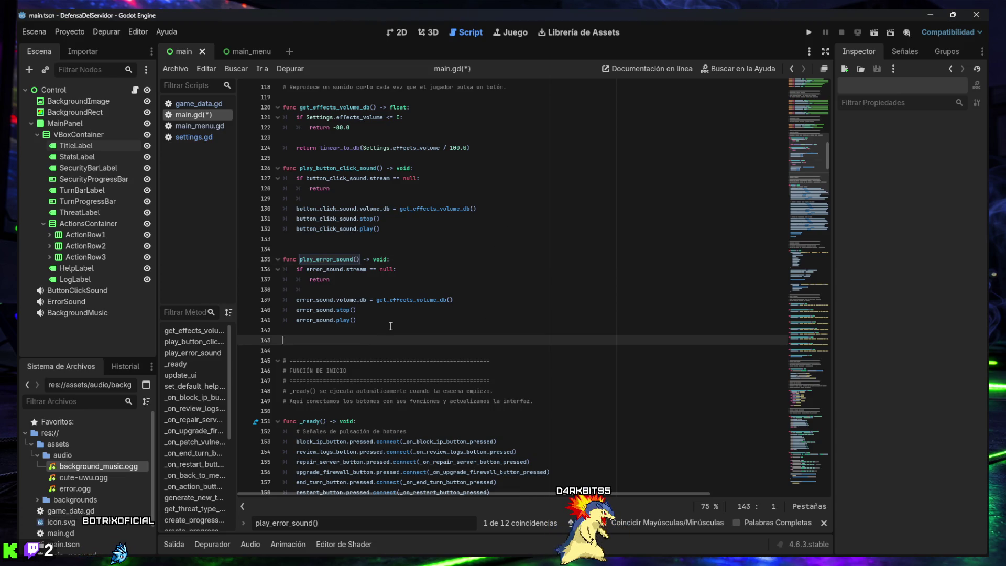
{"action": "type", "text": "func start_background_music() -> void: \tif background_music.stream == null: \t\treturn  \tbackground_music.volume_db = -14.0 \tbackground_music.play()"}
{"action": "key", "text": "Return"}
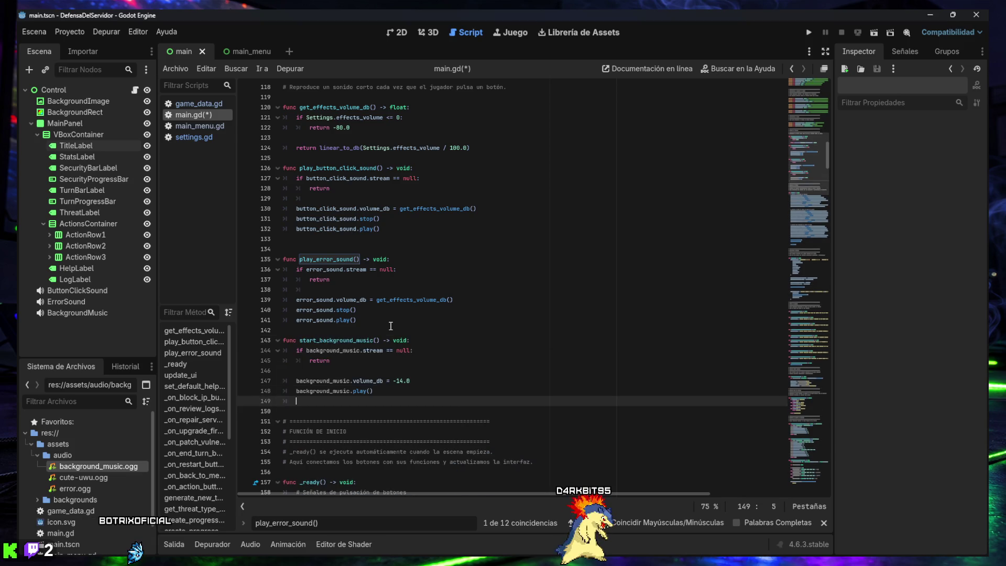
{"action": "key", "text": "ctrl+s"}
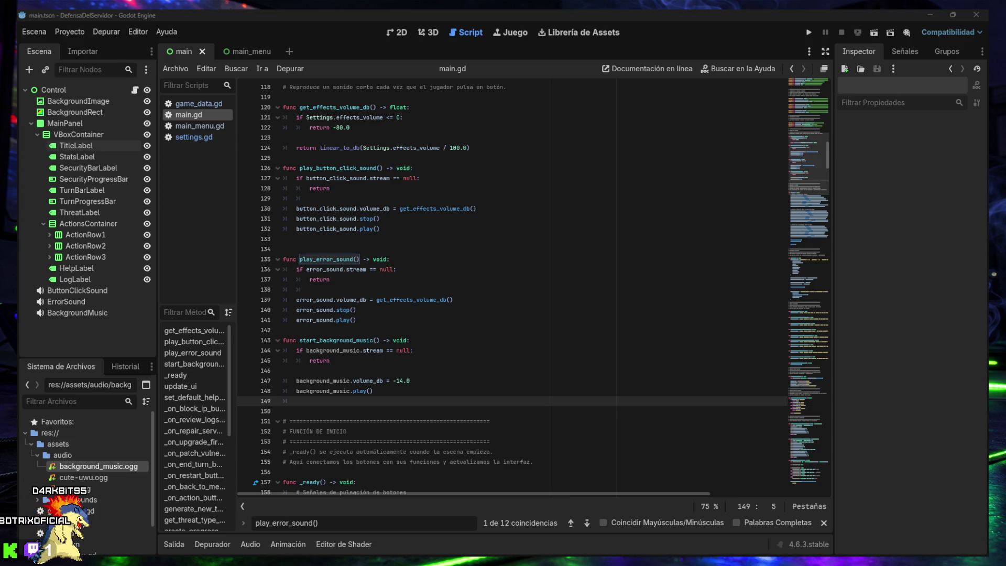
{"action": "key", "text": "ctrl+a"}
{"action": "type", "text": "set_default_help_text()"}
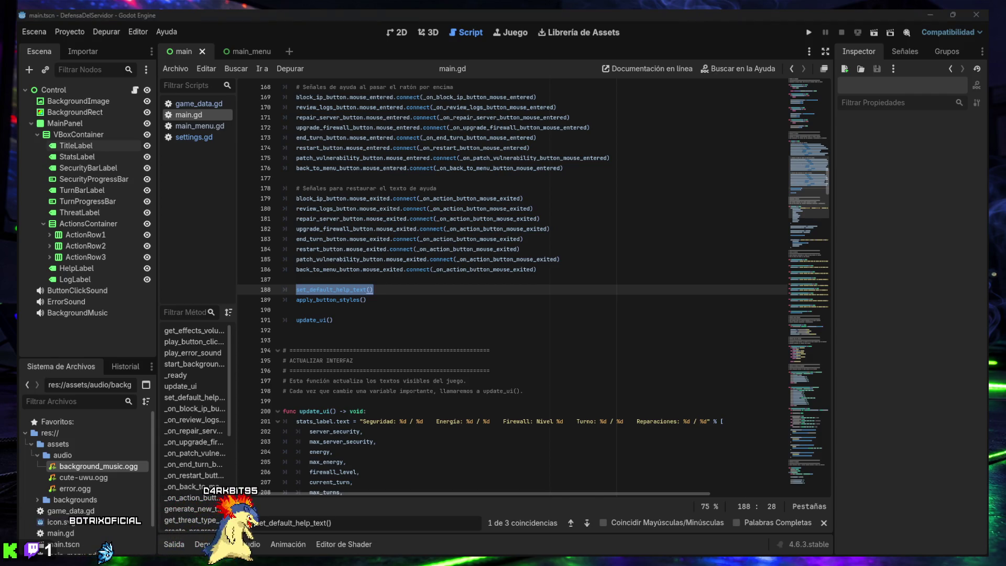
- Insert an indented start_background_music() call below apply_button_styles() in _ready, then save main.gd
{"action": "left_click", "coordinate": [394, 313]}
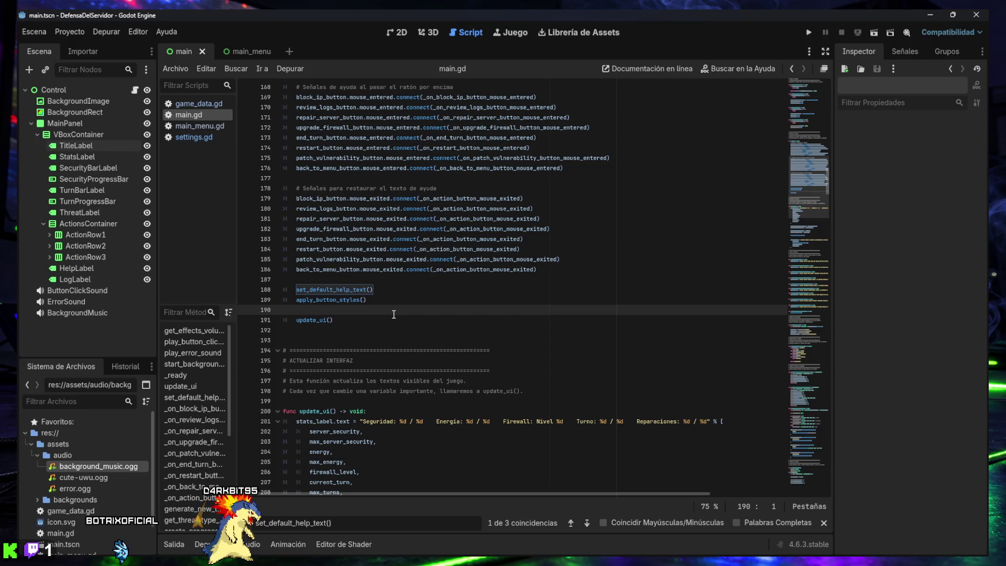
{"action": "type", "text": "start_background_music()"}
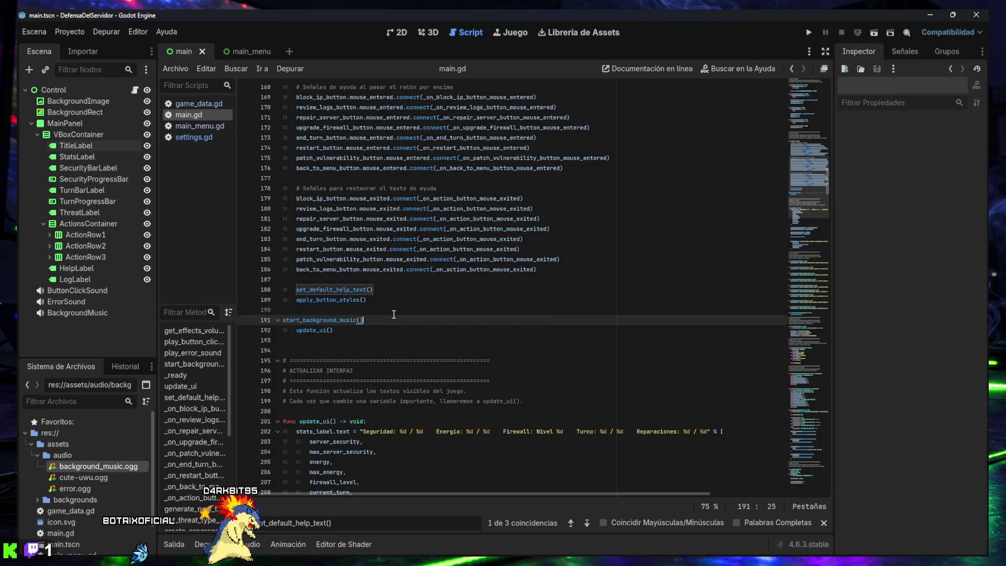
{"action": "key", "text": "Home"}
{"action": "key", "text": "Tab"}
{"action": "key", "text": "Down"}
{"action": "key", "text": "Return"}
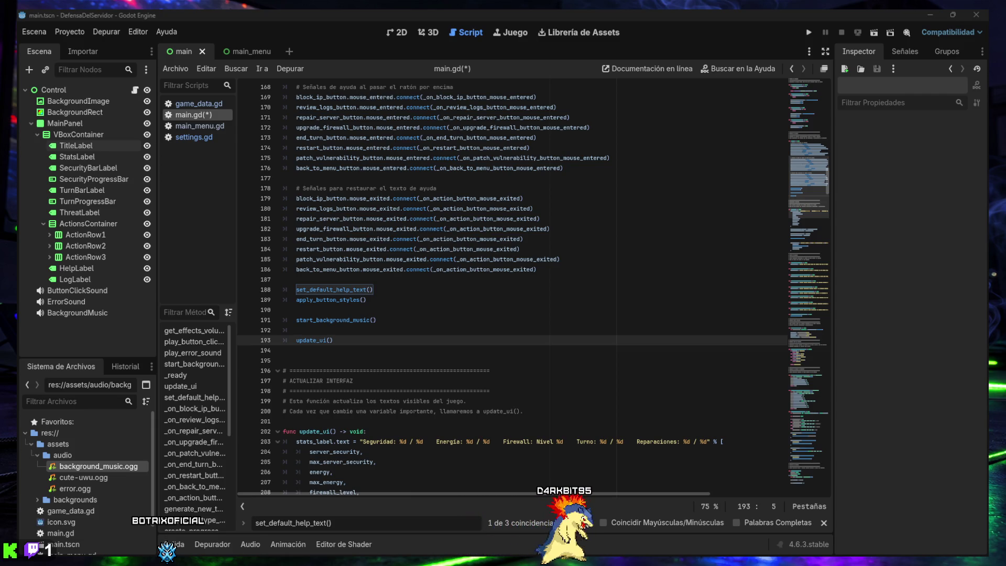
{"action": "left_click", "coordinate": [404, 341]}
{"action": "key", "text": "ctrl+s"}
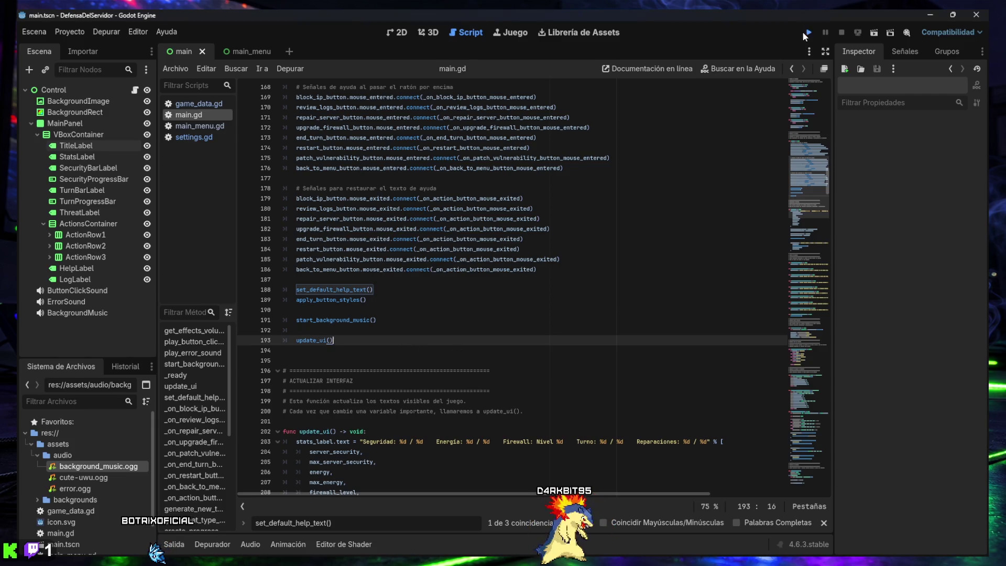
- Run the game, lower the effects volume in OPCIONES, and start a new match
{"action": "left_click", "coordinate": [807, 33]}
{"action": "left_click", "coordinate": [501, 307]}
{"action": "left_click", "coordinate": [507, 312]}
{"action": "left_click", "coordinate": [511, 303]}
{"action": "left_click_drag", "start_coordinate": [555, 292], "coordinate": [465, 292]}
{"action": "left_click", "coordinate": [488, 312]}
{"action": "left_click", "coordinate": [496, 270]}
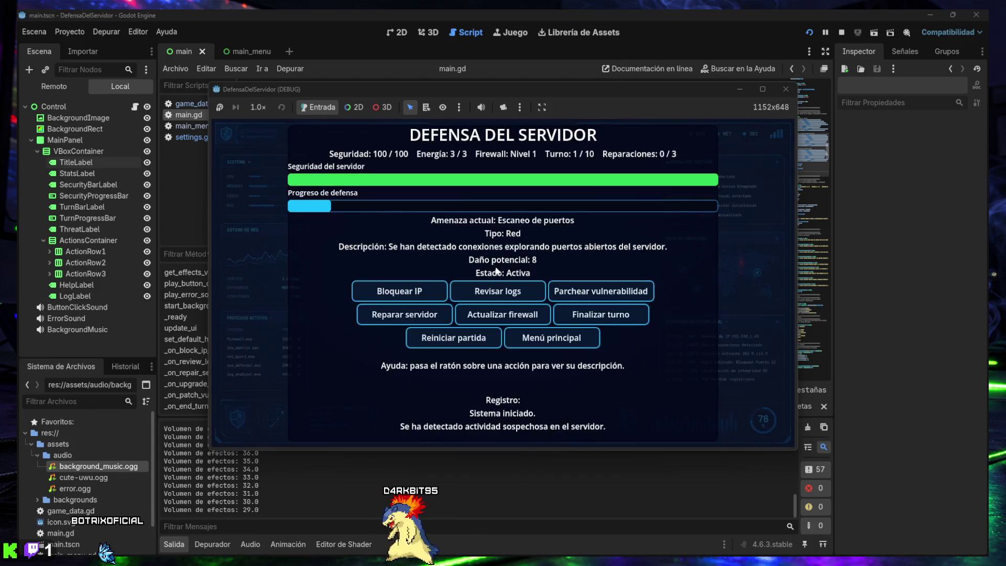
{"action": "mouse_move", "coordinate": [495, 322]}
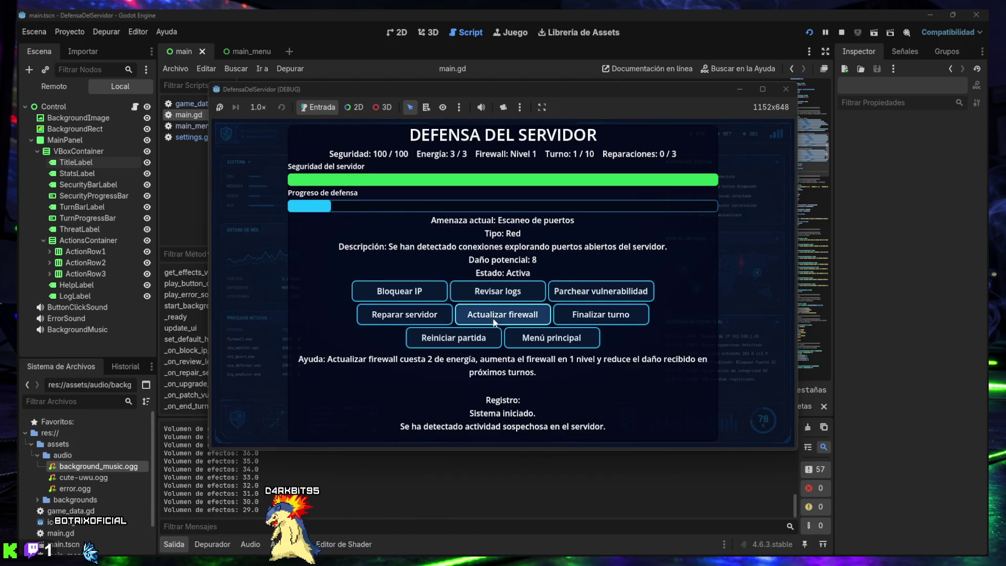
- Play turns 1-5, blocking IPs and reviewing server logs against each threat
{"action": "left_click", "coordinate": [414, 292]}
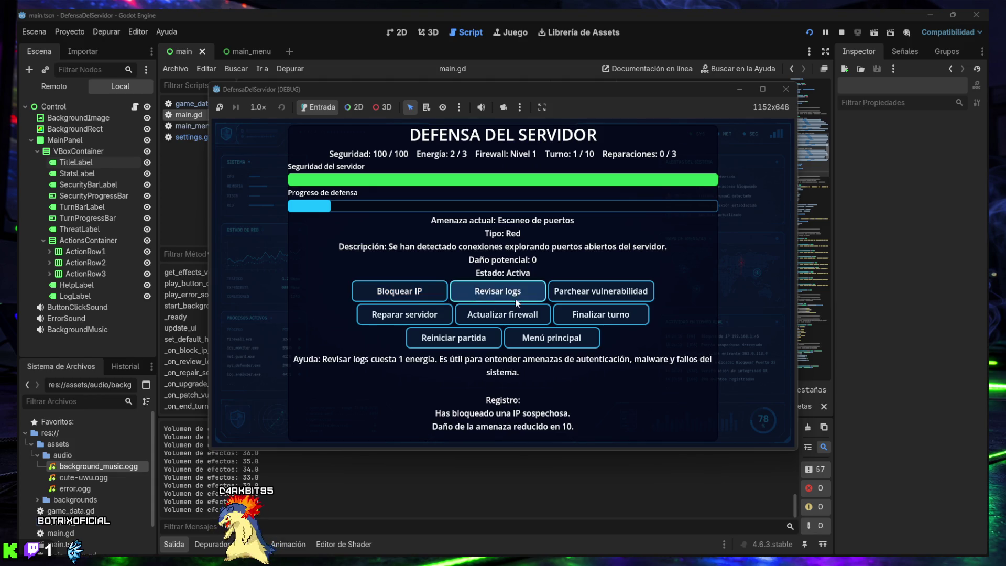
{"action": "left_click", "coordinate": [582, 314]}
{"action": "left_click", "coordinate": [500, 291]}
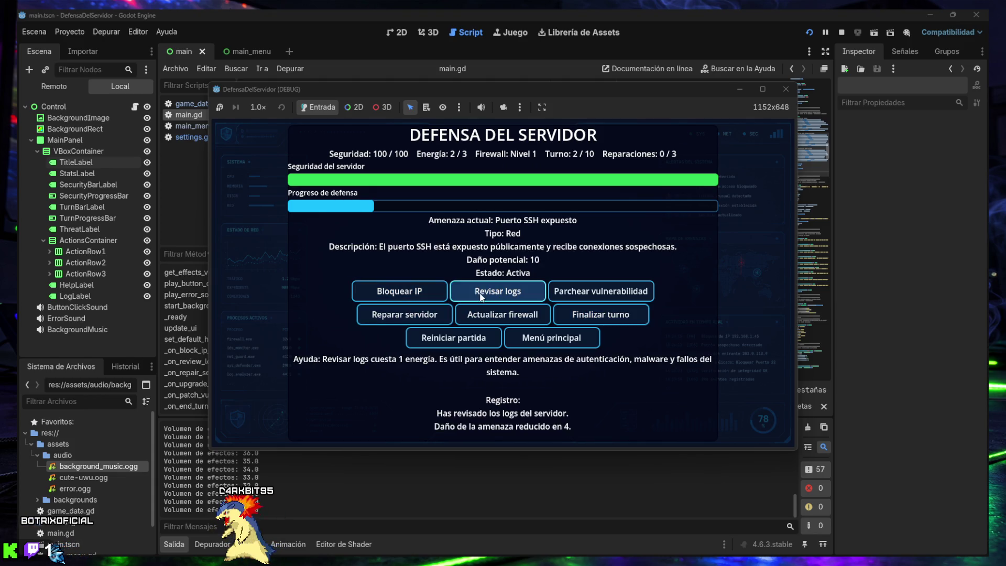
{"action": "left_click", "coordinate": [411, 292]}
{"action": "left_click", "coordinate": [577, 315]}
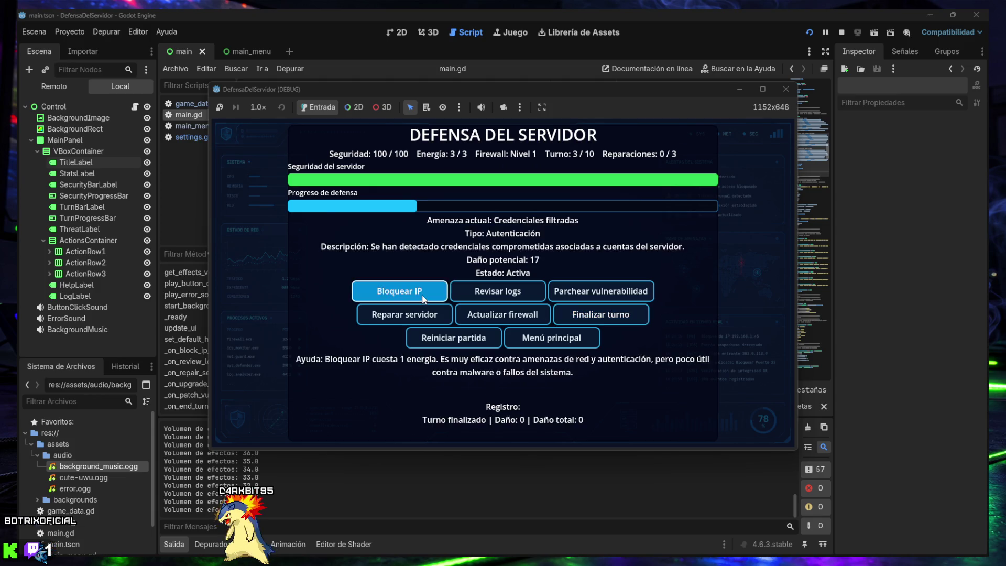
{"action": "left_click", "coordinate": [411, 292]}
{"action": "left_click", "coordinate": [411, 292]}
{"action": "left_click", "coordinate": [590, 313]}
{"action": "left_click", "coordinate": [402, 294]}
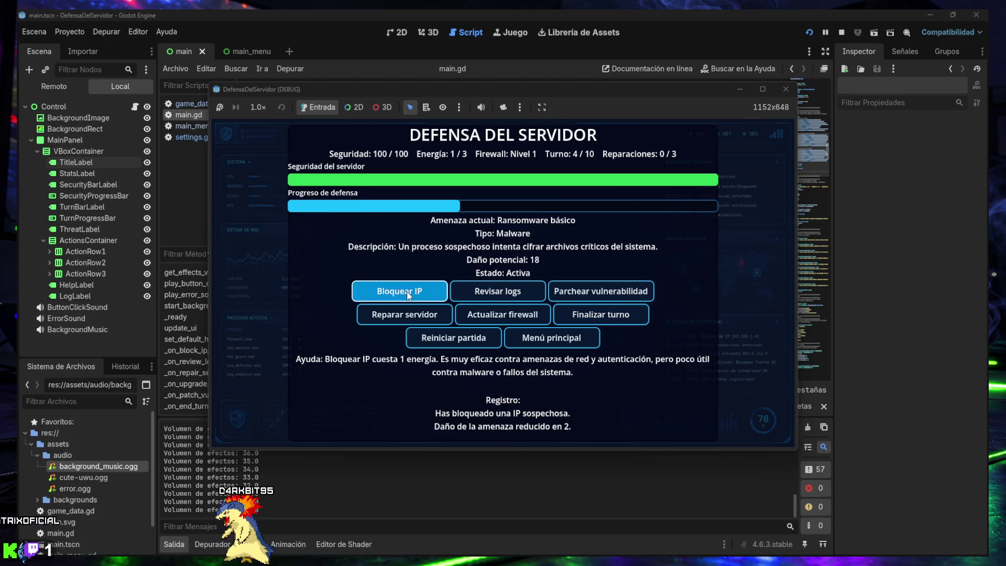
{"action": "left_click", "coordinate": [408, 295]}
{"action": "left_click", "coordinate": [408, 295]}
{"action": "left_click", "coordinate": [600, 314]}
{"action": "left_click", "coordinate": [465, 294]}
{"action": "left_click", "coordinate": [465, 294]}
{"action": "left_click", "coordinate": [465, 294]}
{"action": "left_click", "coordinate": [465, 294]}
{"action": "left_click", "coordinate": [600, 315]}
{"action": "left_click", "coordinate": [417, 292]}
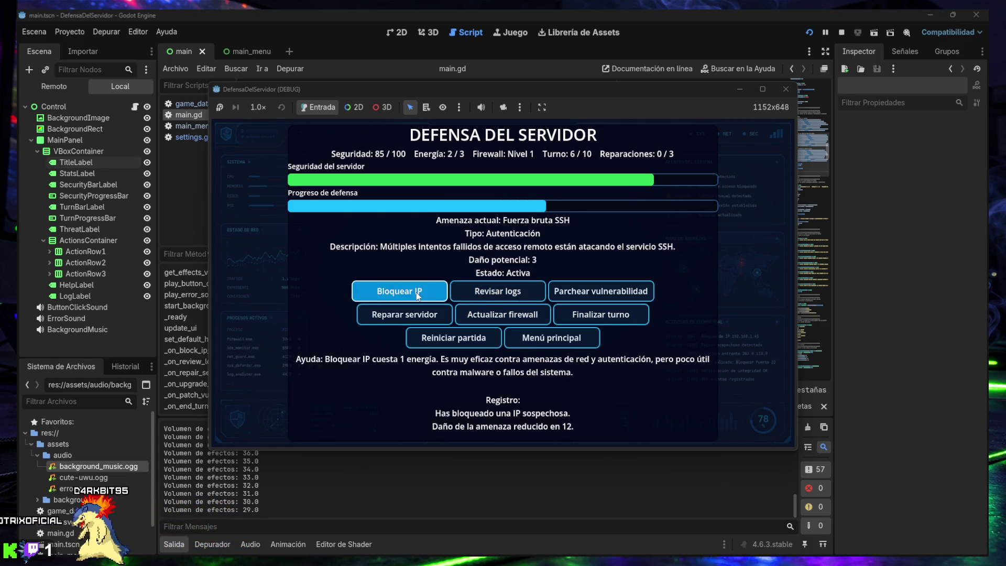
- Play turns 6-10, blocking IPs, repairing the server and reviewing logs to reach VICTORIA SÓLIDA
{"action": "left_click", "coordinate": [600, 315]}
{"action": "left_click", "coordinate": [419, 292]}
{"action": "left_click", "coordinate": [600, 315]}
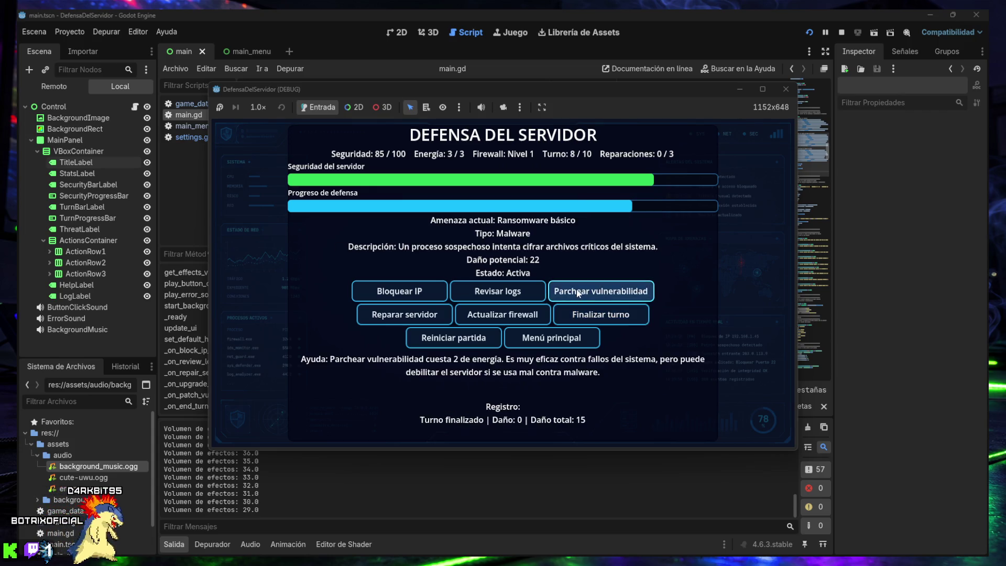
{"action": "left_click", "coordinate": [414, 316]}
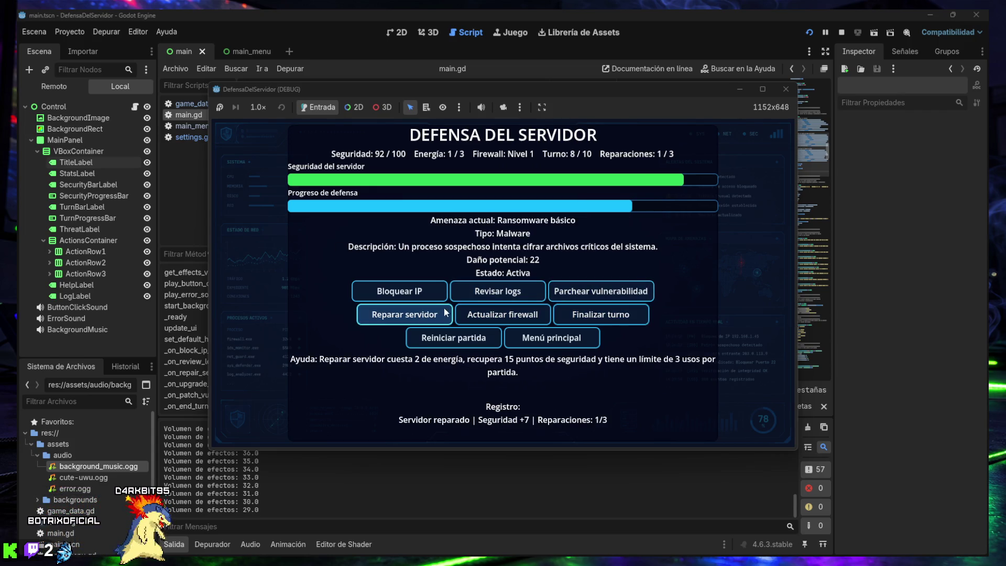
{"action": "left_click", "coordinate": [495, 316]}
{"action": "left_click", "coordinate": [598, 315]}
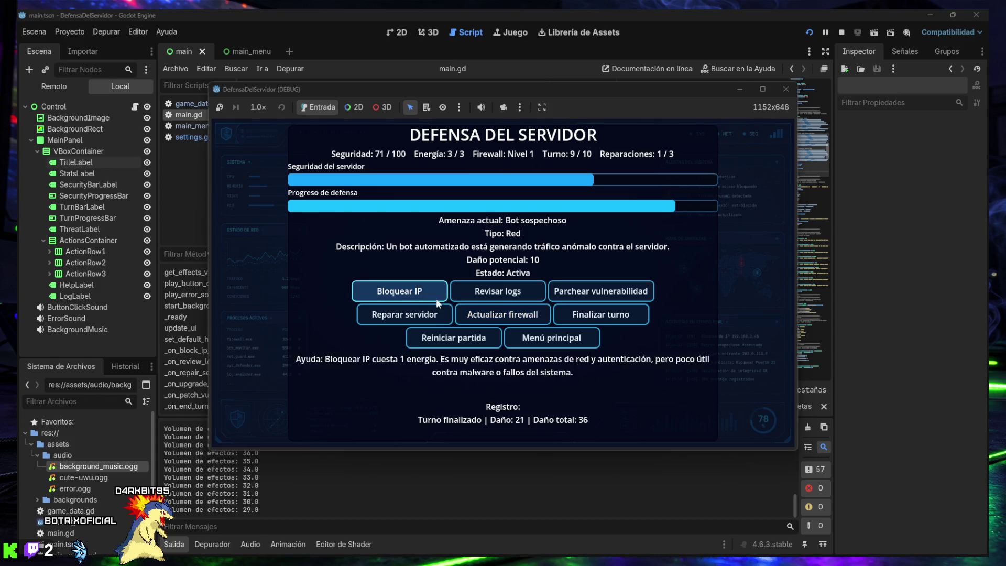
{"action": "left_click", "coordinate": [400, 292]}
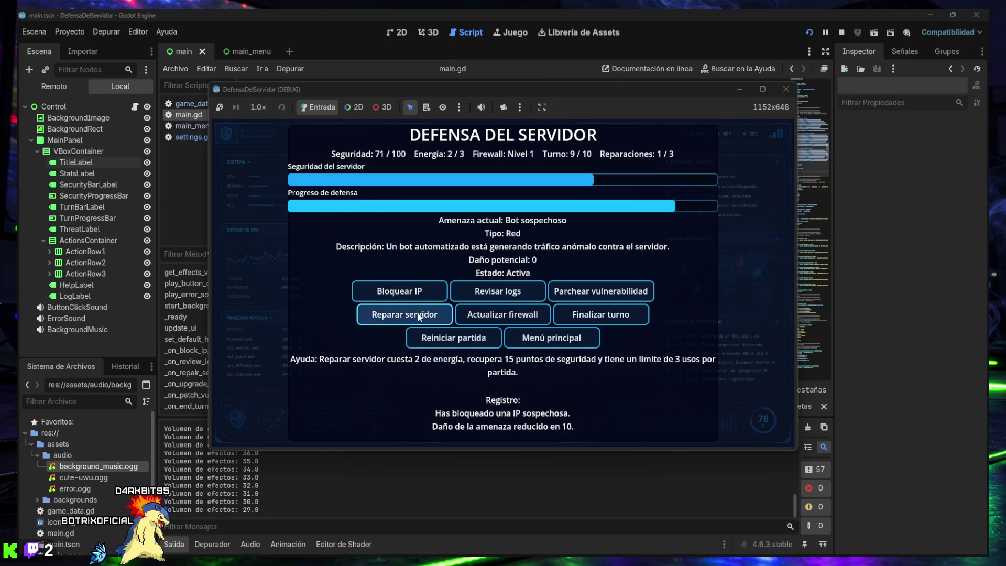
{"action": "left_click", "coordinate": [419, 316]}
{"action": "left_click", "coordinate": [571, 316]}
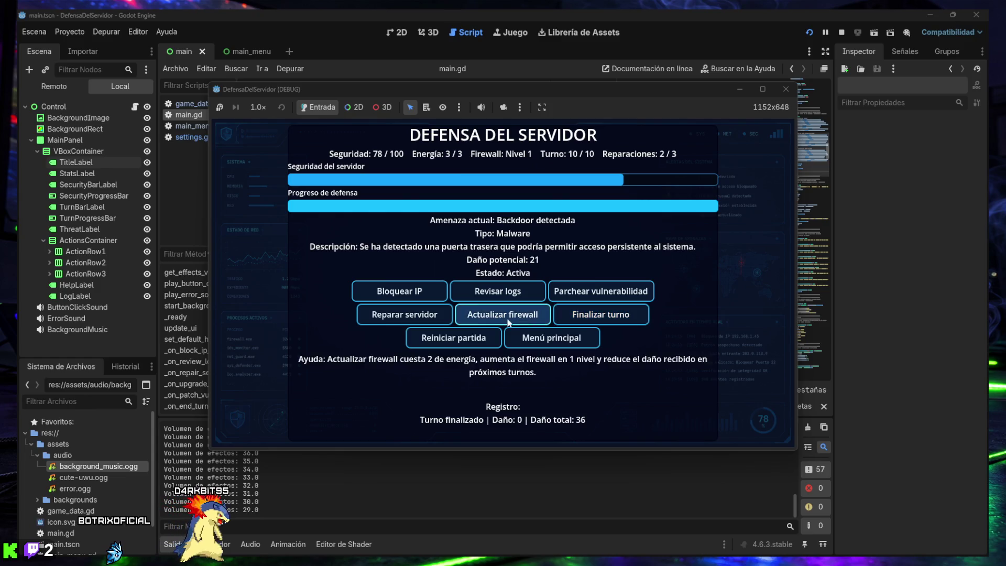
{"action": "left_click", "coordinate": [485, 291]}
{"action": "left_click", "coordinate": [605, 314]}
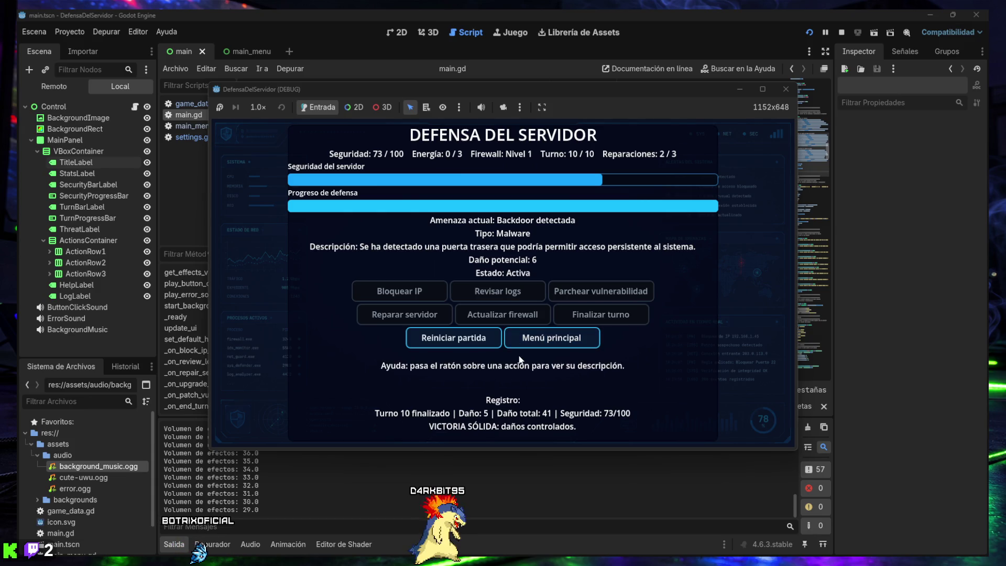
- Restart the match, return to Menú principal, start again, then close the running game
{"action": "left_click", "coordinate": [469, 342]}
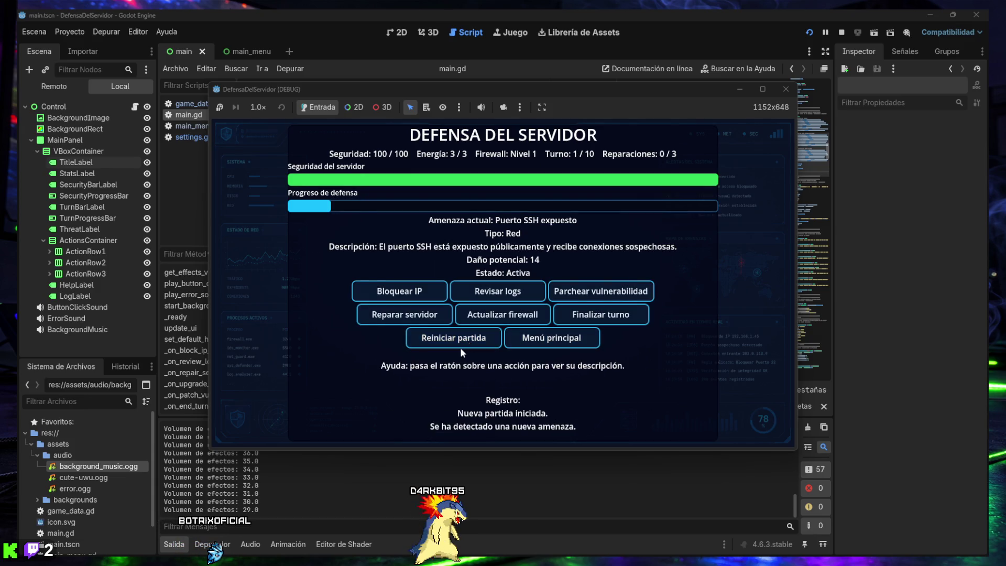
{"action": "left_click", "coordinate": [537, 340]}
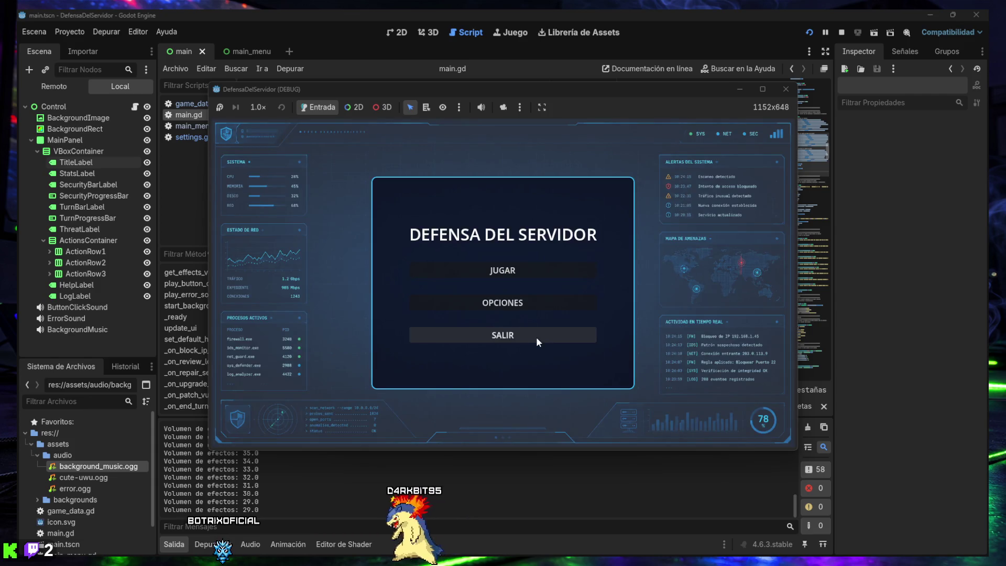
{"action": "left_click", "coordinate": [502, 272]}
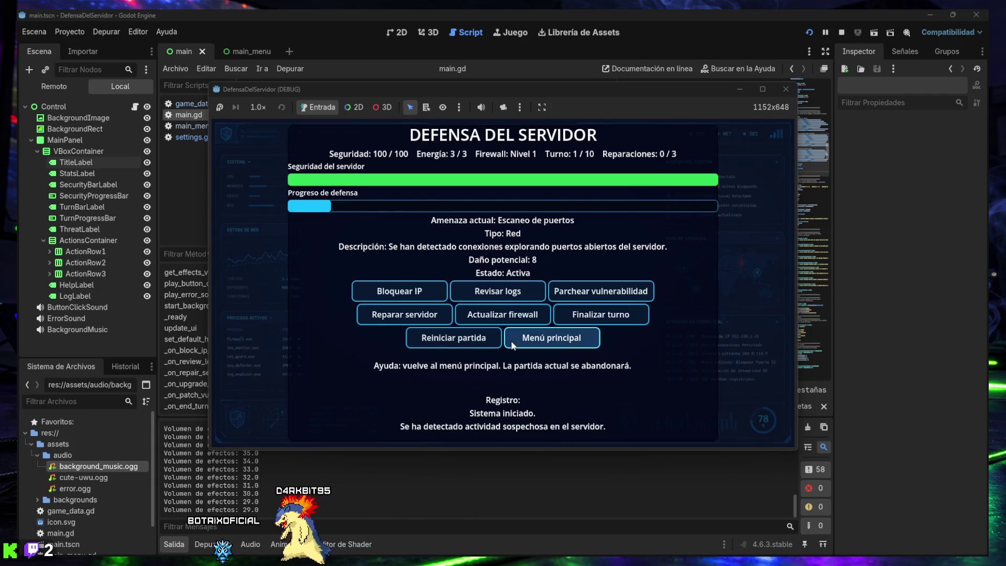
{"action": "mouse_move", "coordinate": [513, 321]}
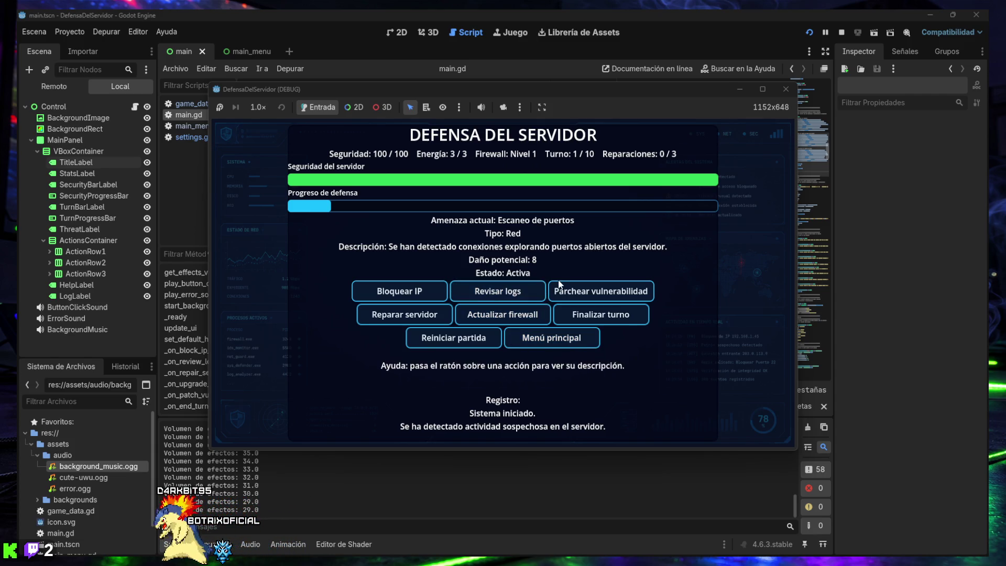
{"action": "left_click", "coordinate": [784, 91]}
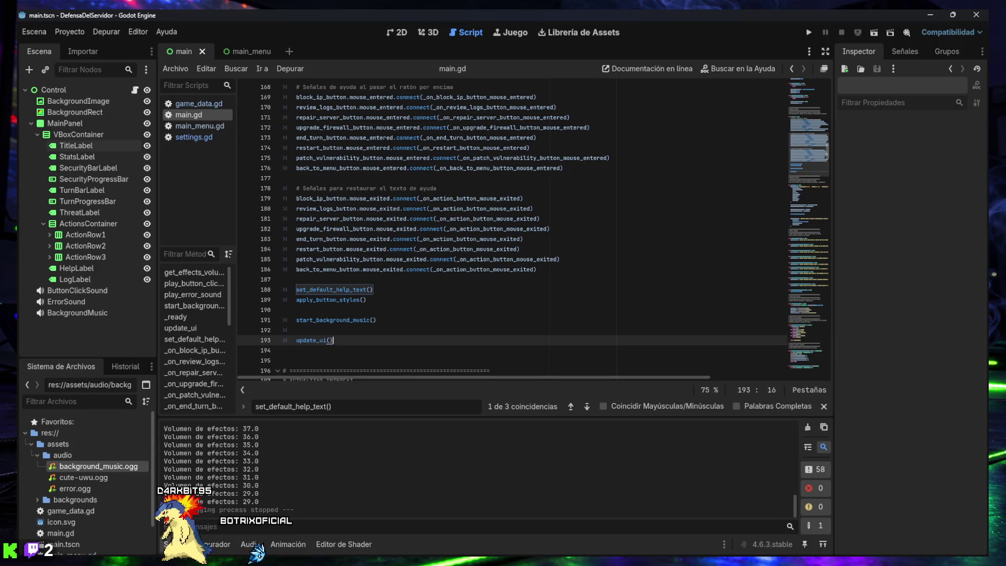
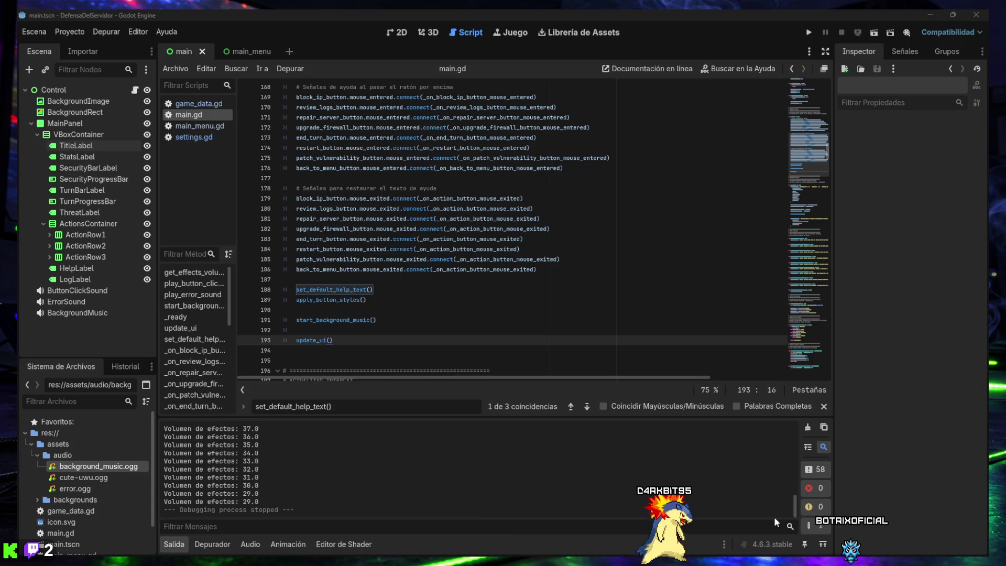
- Return to the set_default_help_text() call at line 188, close the search, and collapse the Output panel
{"action": "left_click", "coordinate": [586, 407]}
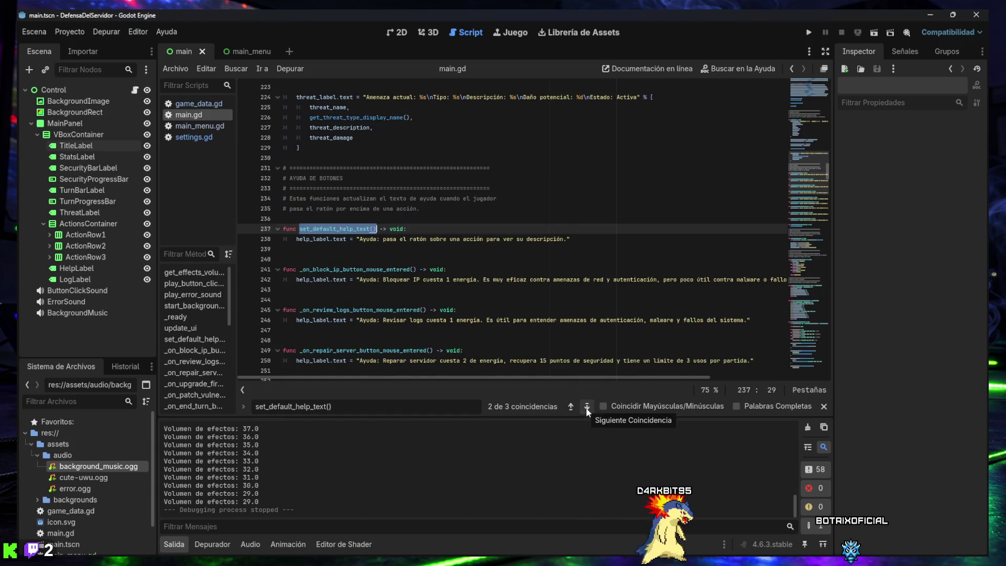
{"action": "left_click", "coordinate": [586, 407]}
{"action": "left_click", "coordinate": [586, 408]}
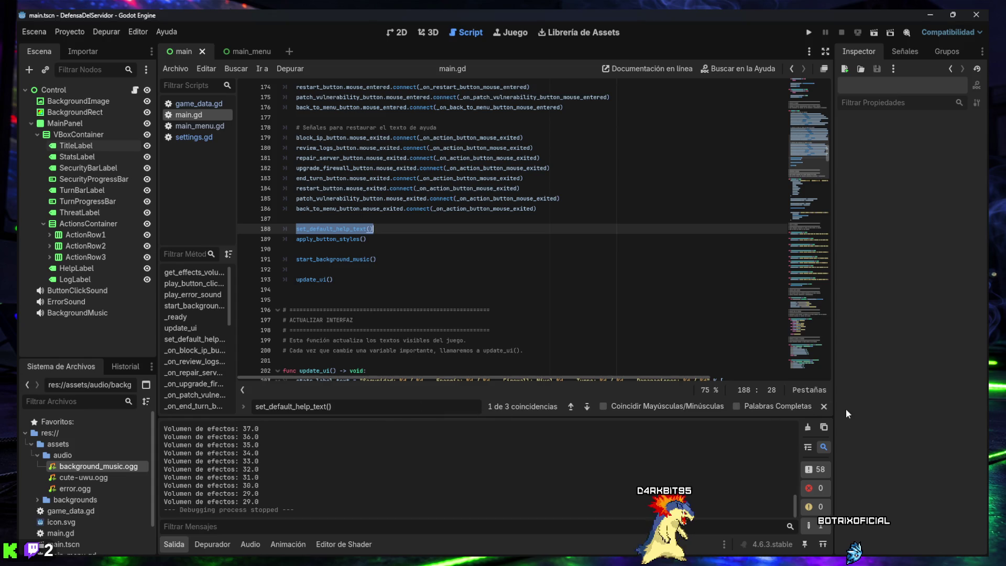
{"action": "left_click", "coordinate": [824, 406]}
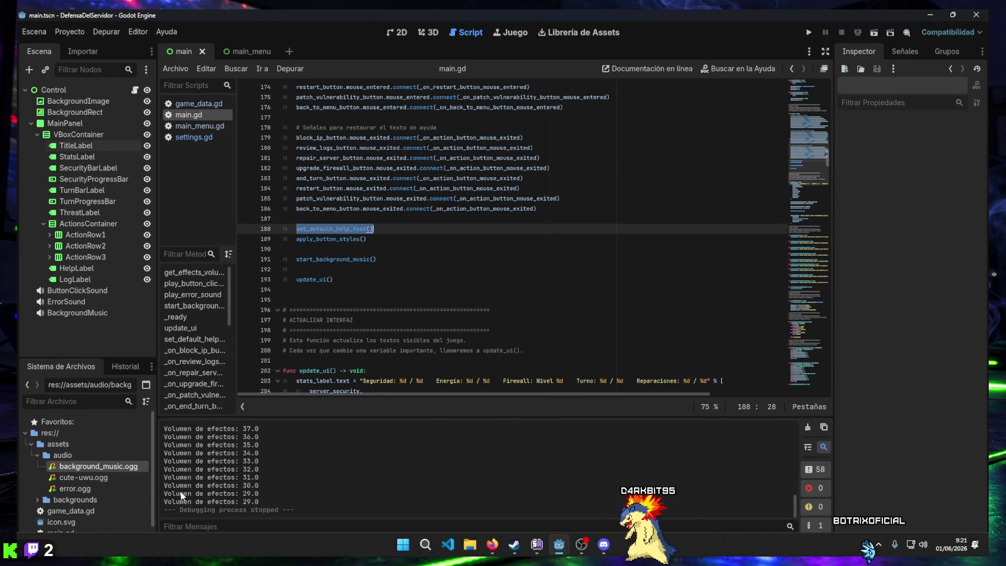
{"action": "left_click", "coordinate": [174, 544]}
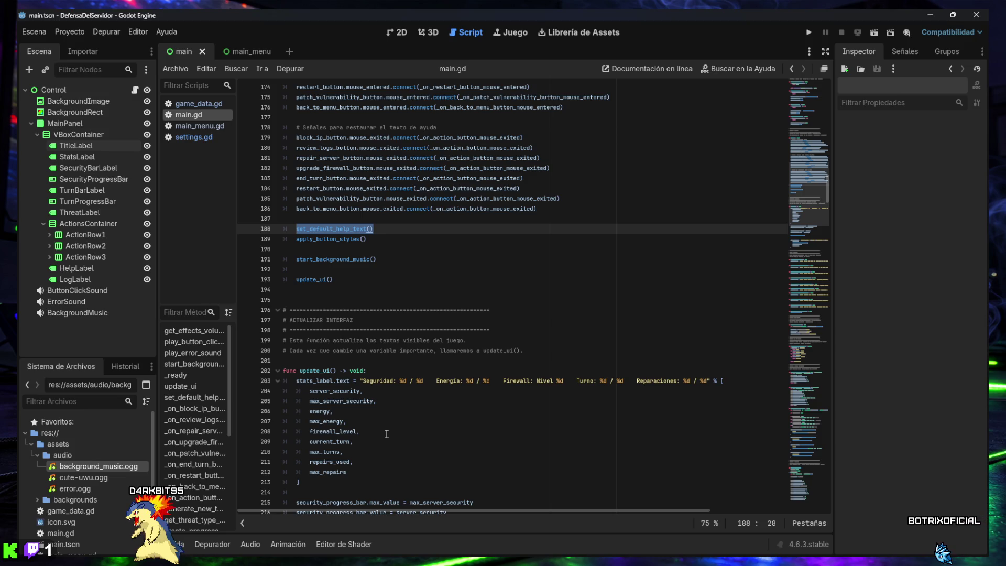
- Run the game and drag the options volume slider to about 78, then go back
{"action": "left_click", "coordinate": [807, 32]}
{"action": "left_click", "coordinate": [502, 301]}
{"action": "mouse_move", "coordinate": [499, 294]}
{"action": "left_mouse_down"}
{"action": "mouse_move", "coordinate": [471, 291]}
{"action": "mouse_move", "coordinate": [554, 291]}
{"action": "left_mouse_up"}
{"action": "left_click", "coordinate": [526, 309]}
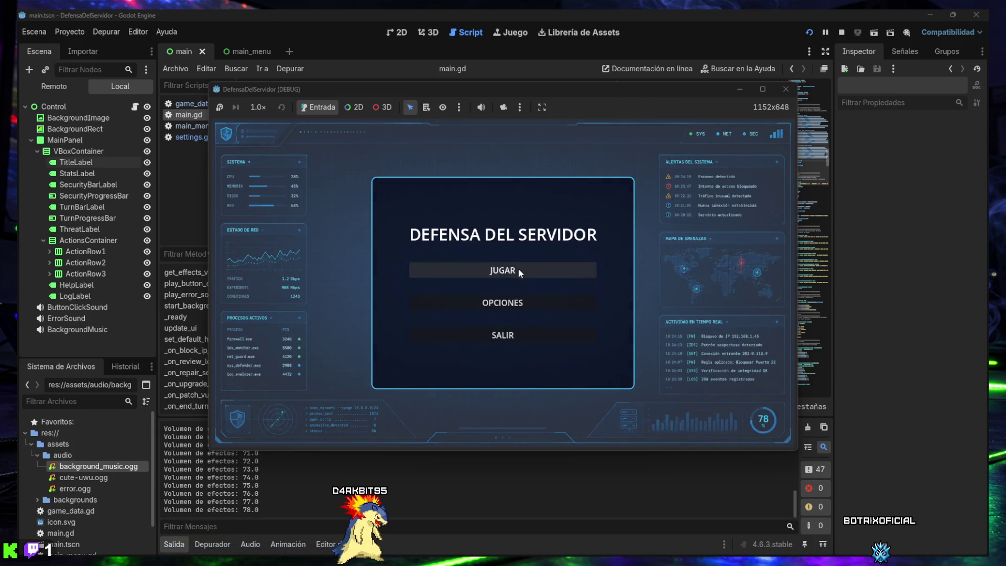
- Start a match, block an IP, then return to the main menu and quit
{"action": "left_click", "coordinate": [518, 269]}
{"action": "left_click", "coordinate": [427, 288]}
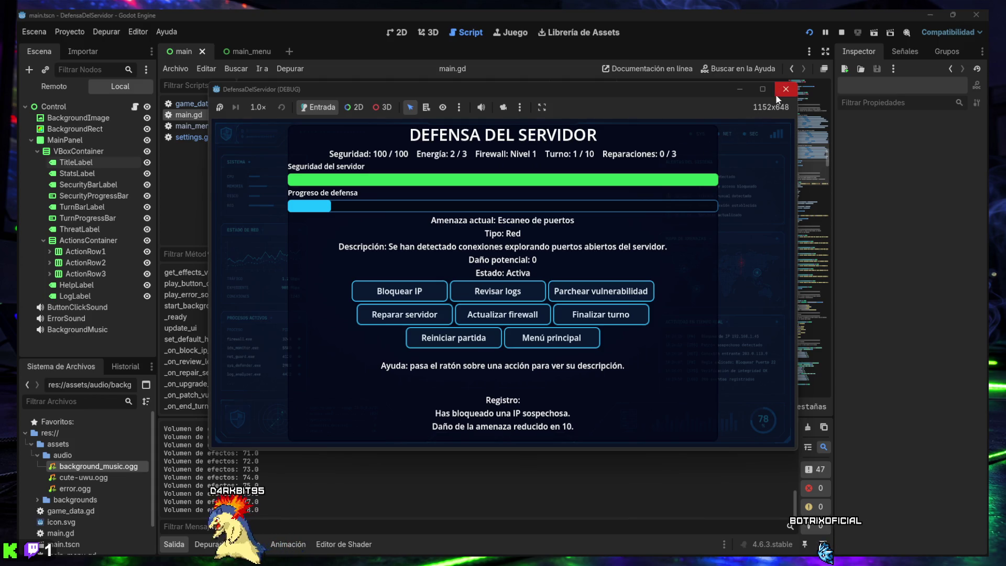
{"action": "left_click", "coordinate": [574, 337]}
{"action": "left_click", "coordinate": [574, 335]}
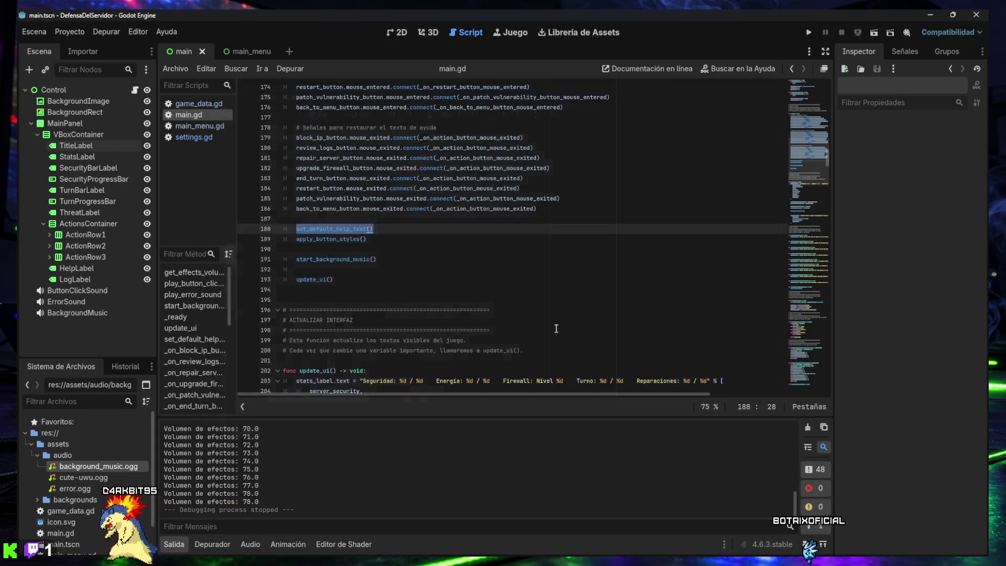
- Collapse the Output panel, relaunch the game, and start a new match at turn 1/10
{"action": "left_click", "coordinate": [179, 545]}
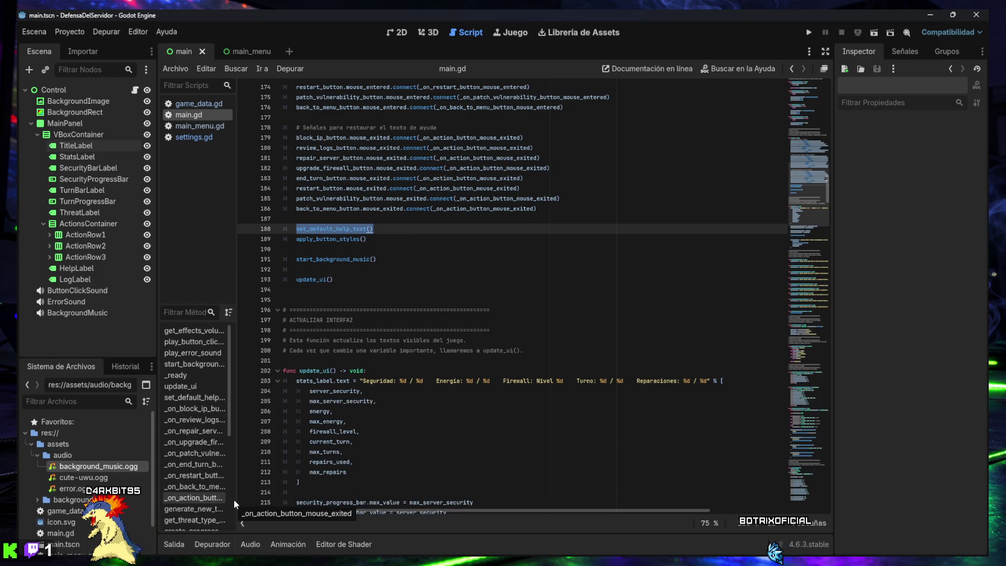
{"action": "left_click", "coordinate": [809, 31]}
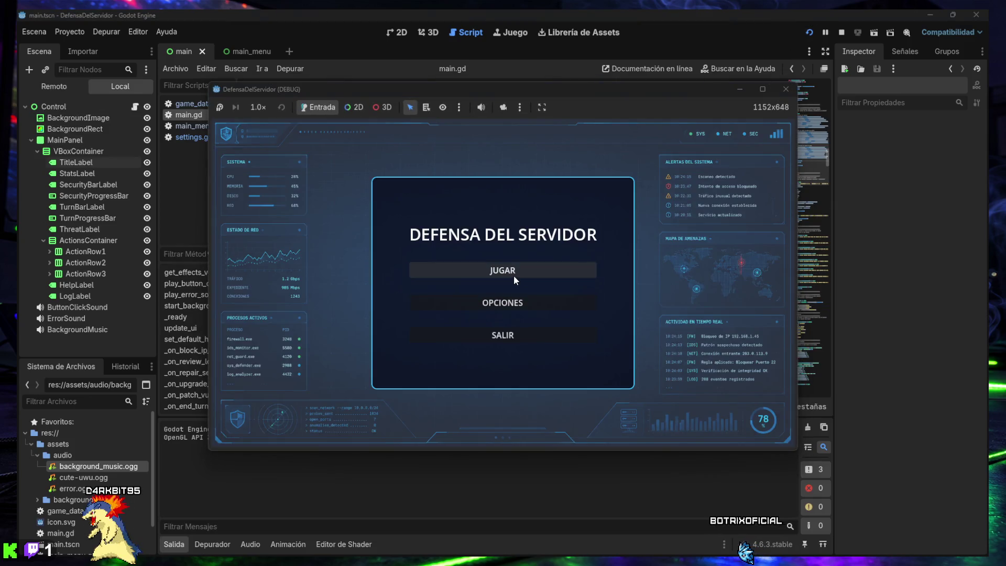
{"action": "left_click", "coordinate": [513, 275]}
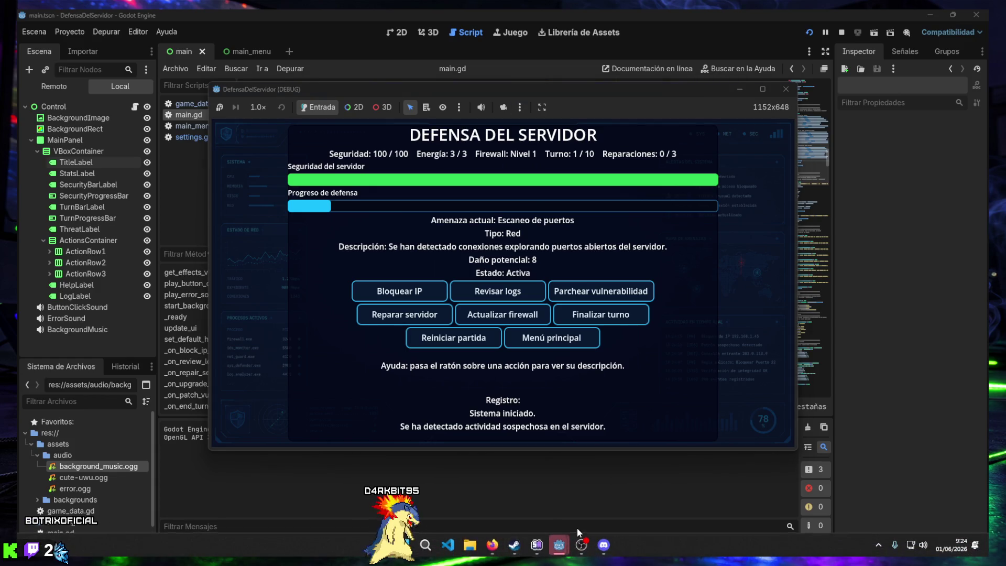
- Play turns 1–2: end turns, block an IP, review logs, and patch vulnerabilities
{"action": "mouse_move", "coordinate": [641, 284]}
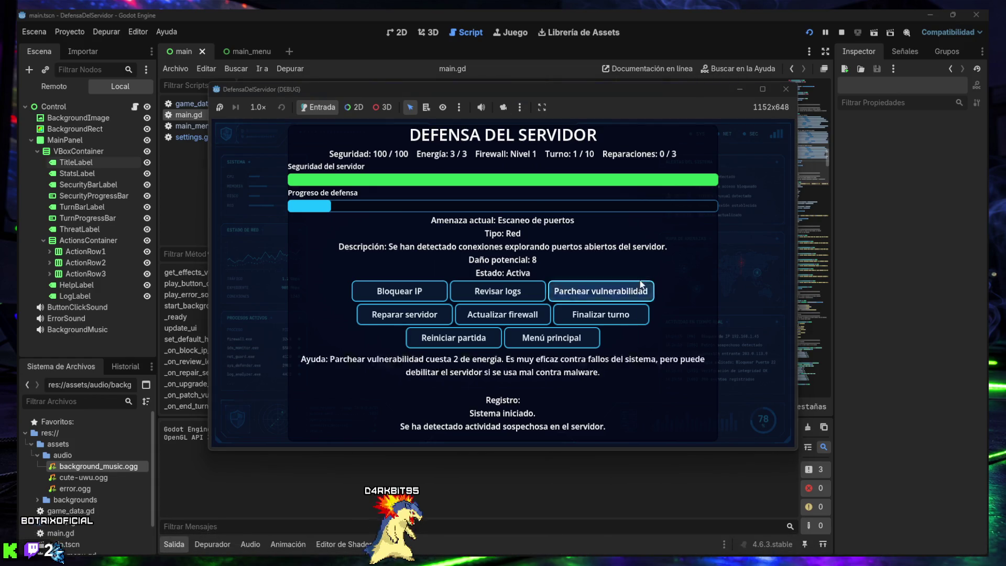
{"action": "left_click", "coordinate": [596, 318]}
{"action": "left_click", "coordinate": [438, 297]}
{"action": "left_click", "coordinate": [482, 293]}
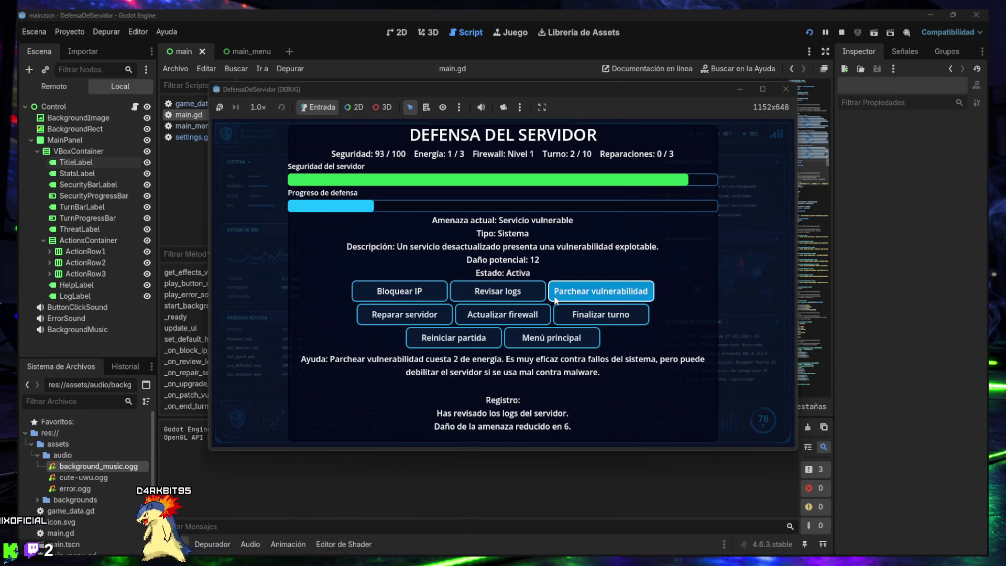
{"action": "left_click", "coordinate": [550, 298]}
{"action": "left_click", "coordinate": [582, 317]}
{"action": "left_click", "coordinate": [584, 290]}
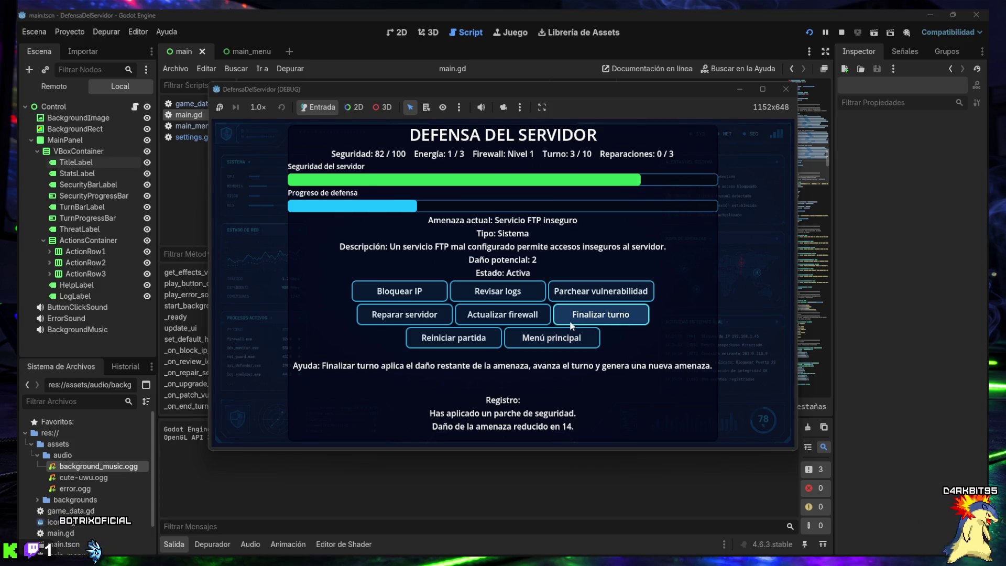
- Reach turn 4, block the bot's IP, upgrade the firewall to level 2, then quit the game
{"action": "left_click", "coordinate": [611, 318]}
{"action": "left_click", "coordinate": [403, 291]}
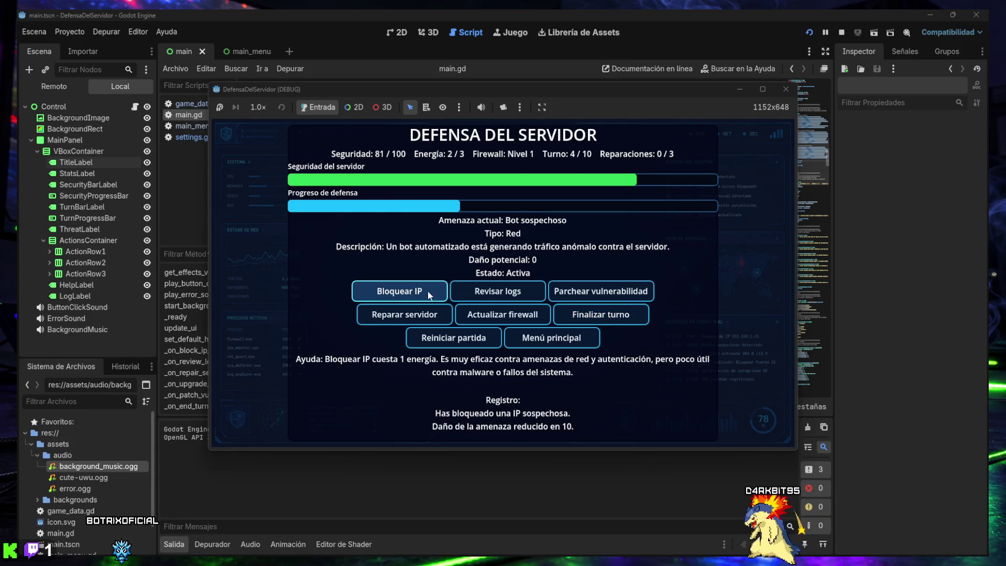
{"action": "left_click", "coordinate": [501, 314]}
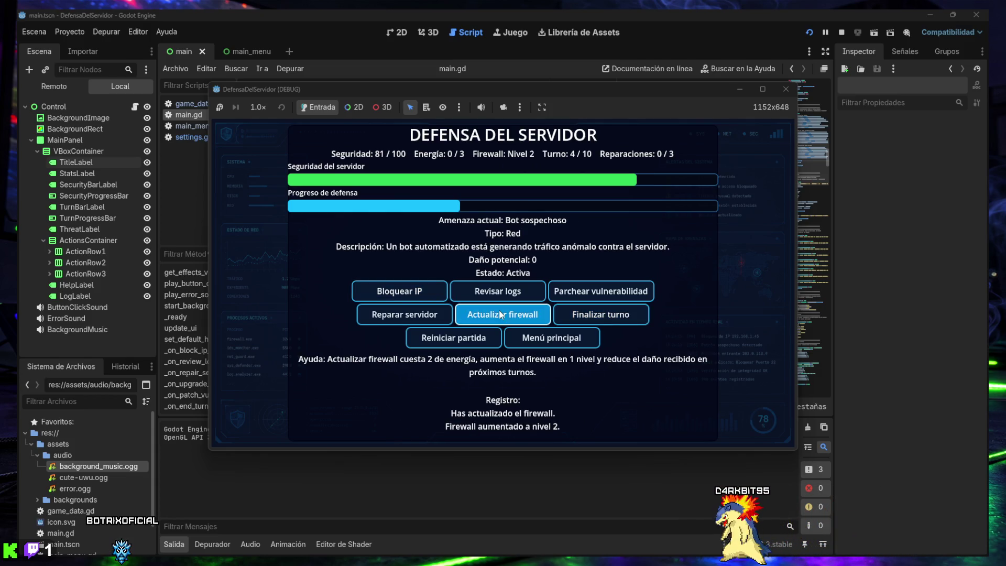
{"action": "left_click", "coordinate": [501, 314]}
{"action": "left_click", "coordinate": [424, 316]}
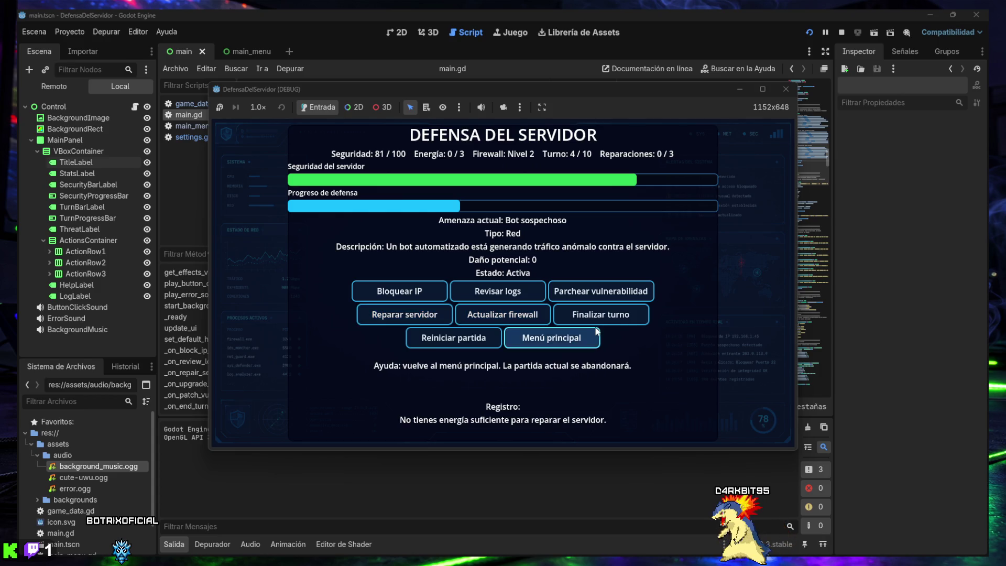
{"action": "left_click", "coordinate": [552, 338]}
{"action": "left_click", "coordinate": [521, 342]}
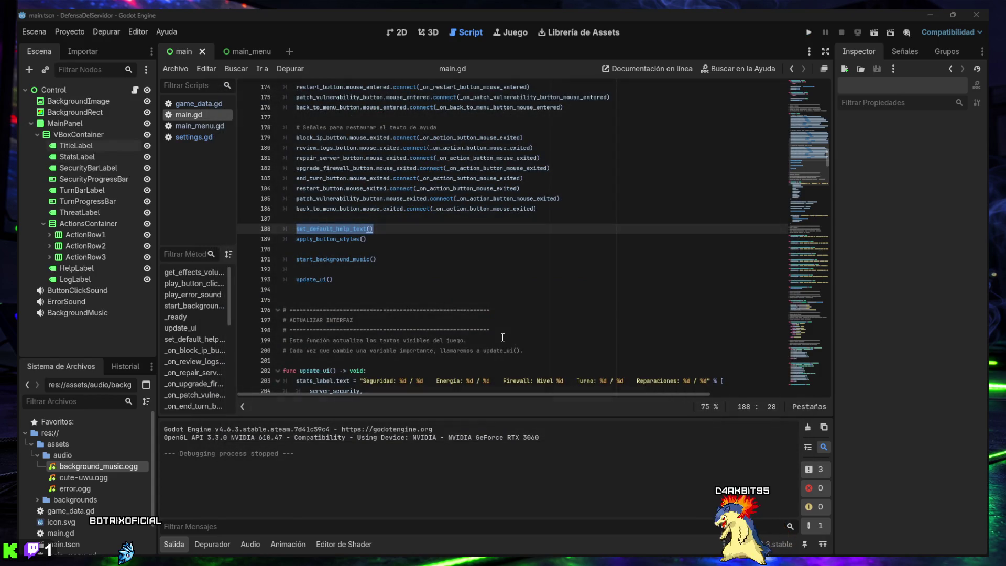
- Open settings.gd from the script list
{"action": "left_click", "coordinate": [187, 137]}
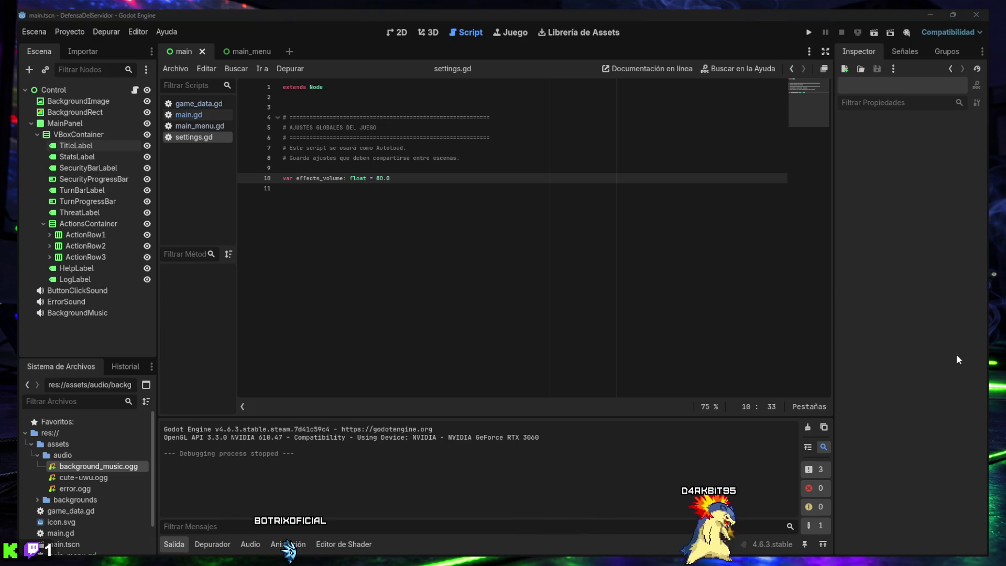
- Add 'var music_volume: float = 60.0' to settings.gd, save it, and open main_menu.gd
{"action": "left_click", "coordinate": [527, 255]}
{"action": "type", "text": "var music_volume: float = 60.0"}
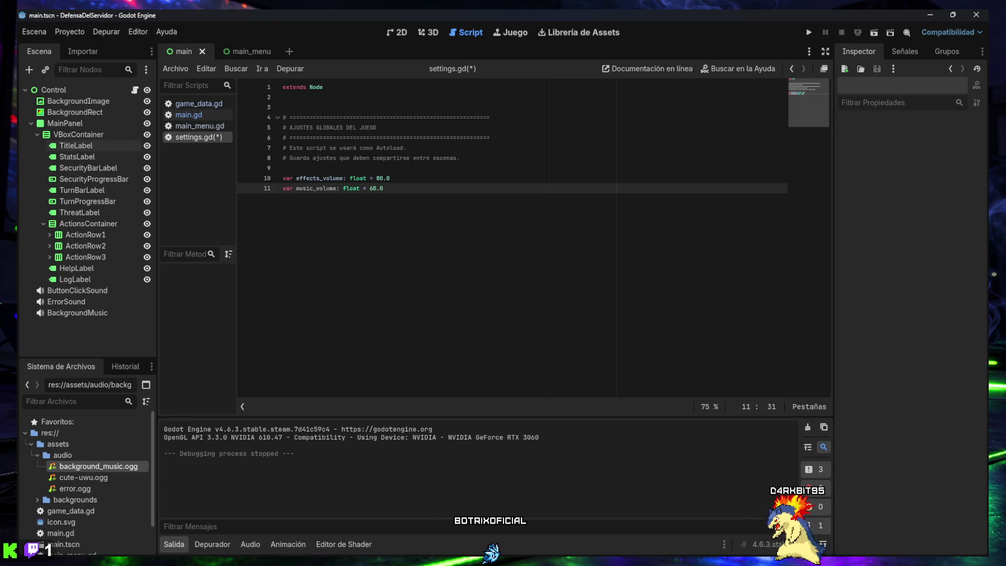
{"action": "key", "text": "ctrl+s"}
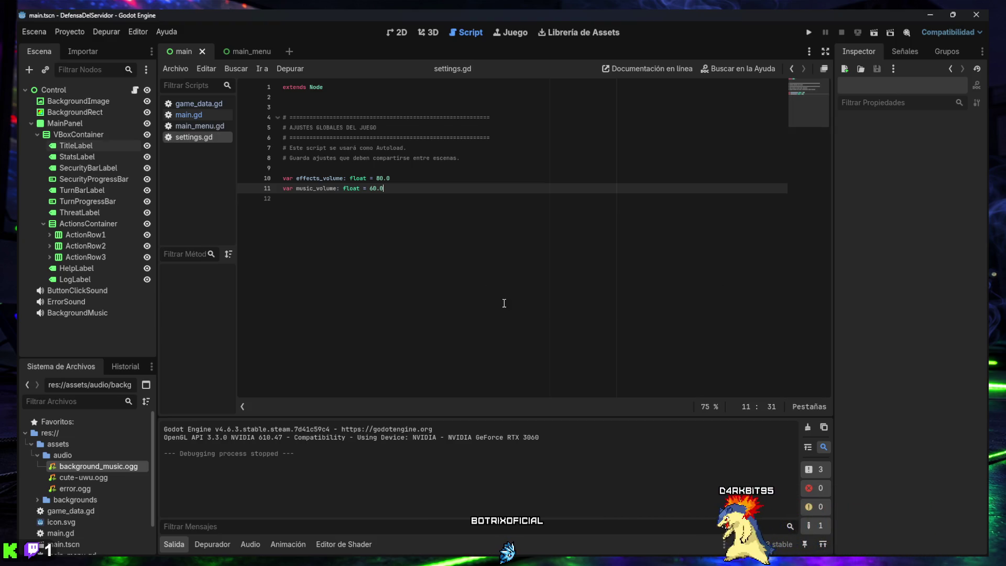
{"action": "left_click", "coordinate": [179, 541]}
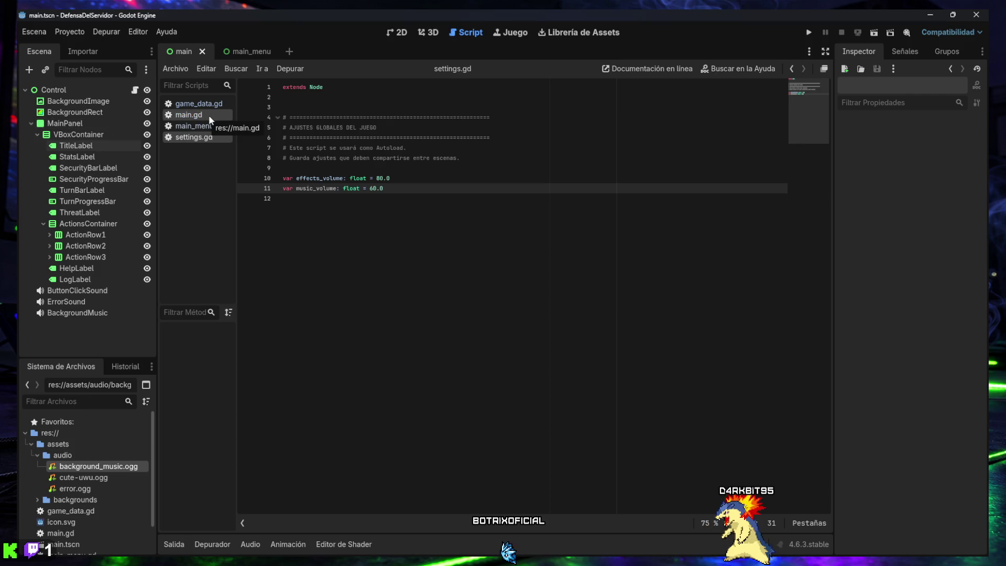
{"action": "left_click", "coordinate": [192, 126]}
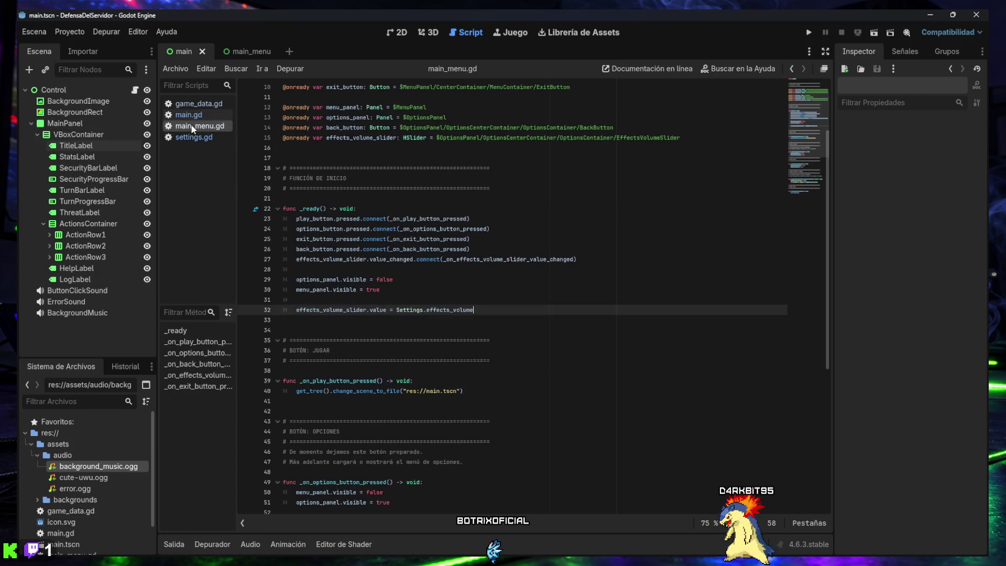
- Open the main_menu scene and start adding a child node under OptionsContainer
{"action": "left_click", "coordinate": [244, 53]}
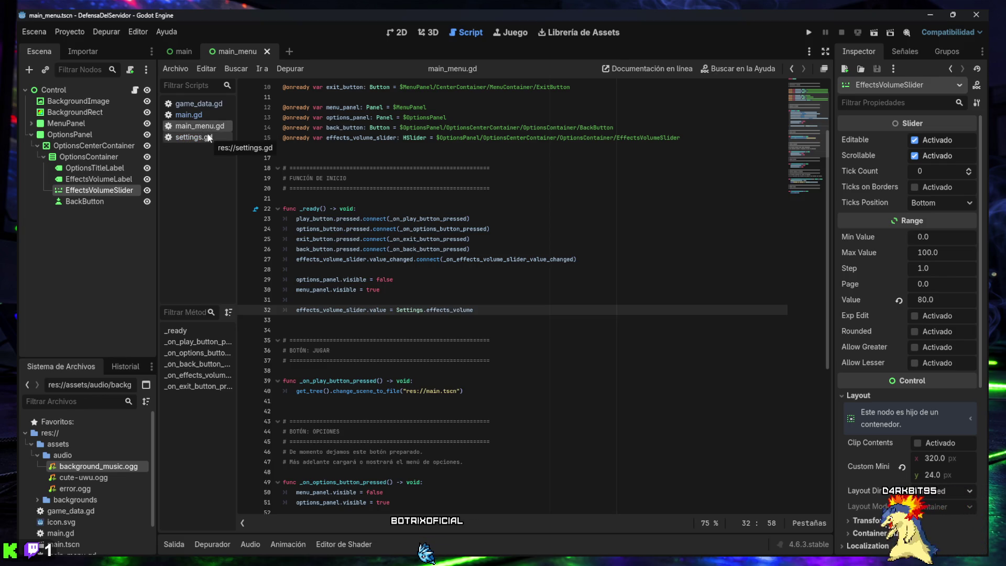
{"action": "left_click", "coordinate": [77, 160]}
{"action": "left_click", "coordinate": [29, 69]}
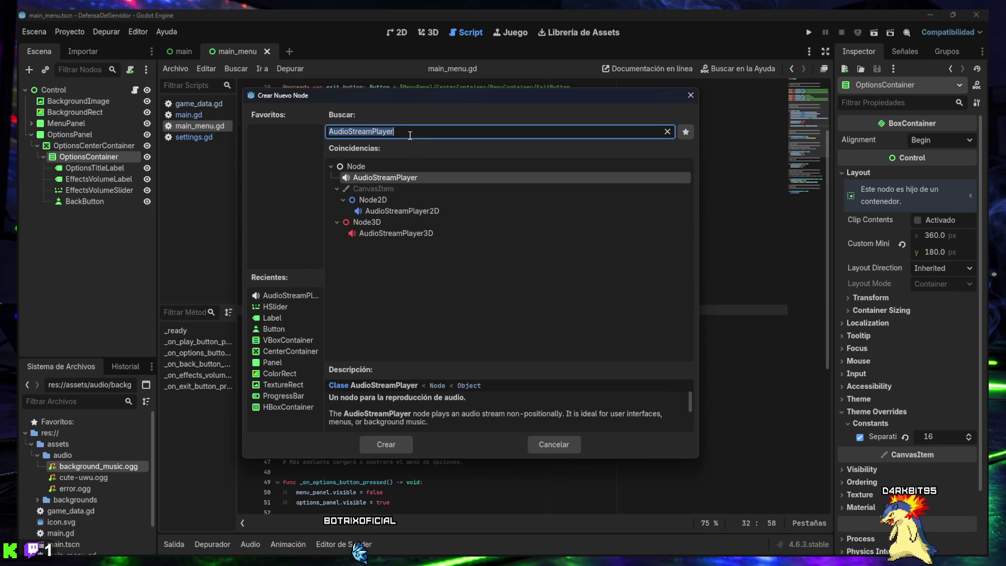
- Create a Label node under OptionsContainer and show the scene in the 2D view
{"action": "type", "text": "label"}
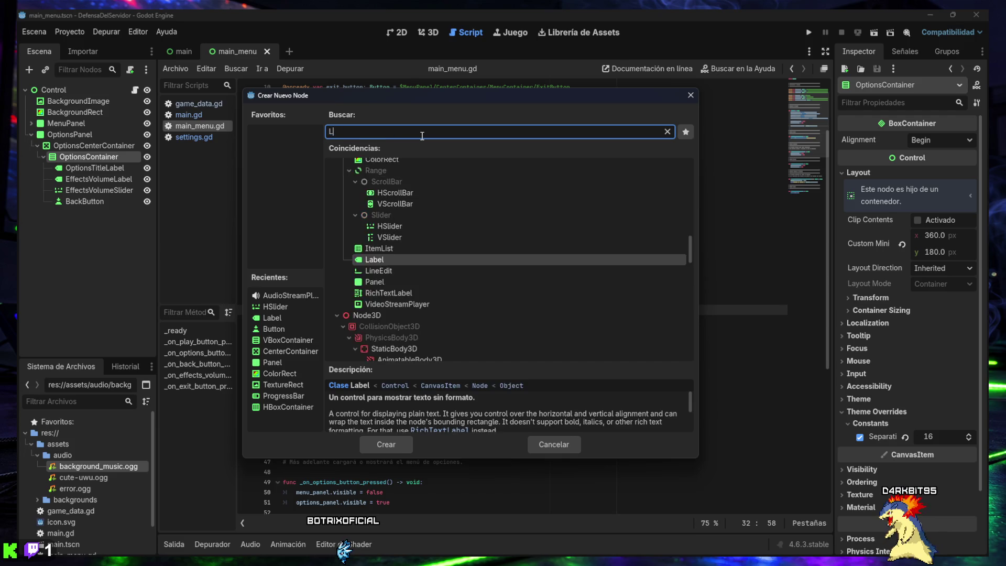
{"action": "key", "text": "Return"}
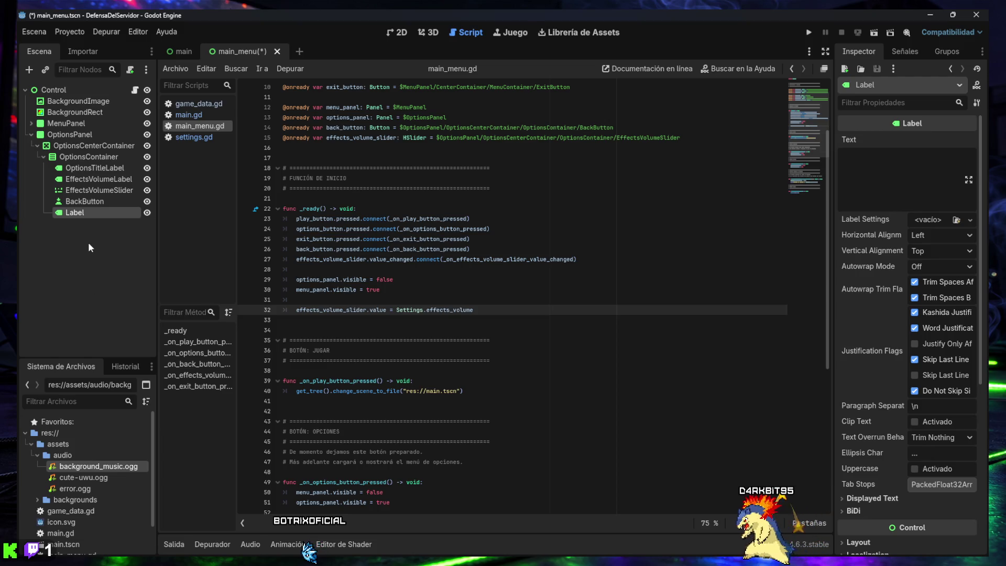
{"action": "left_click", "coordinate": [396, 32]}
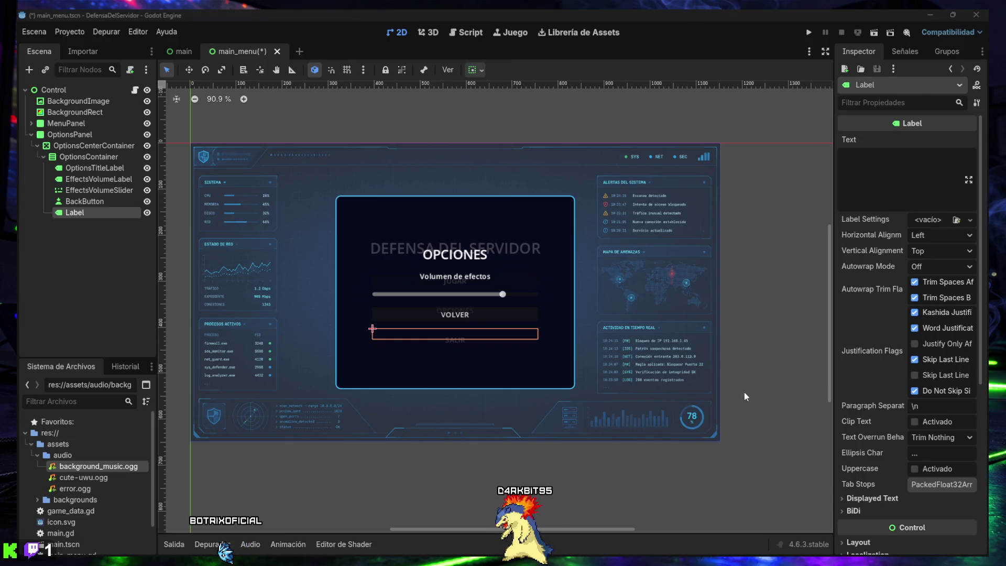
- Rename the new label to MusicVolumeLabel and move it above BackButton
{"action": "double_click", "coordinate": [73, 213]}
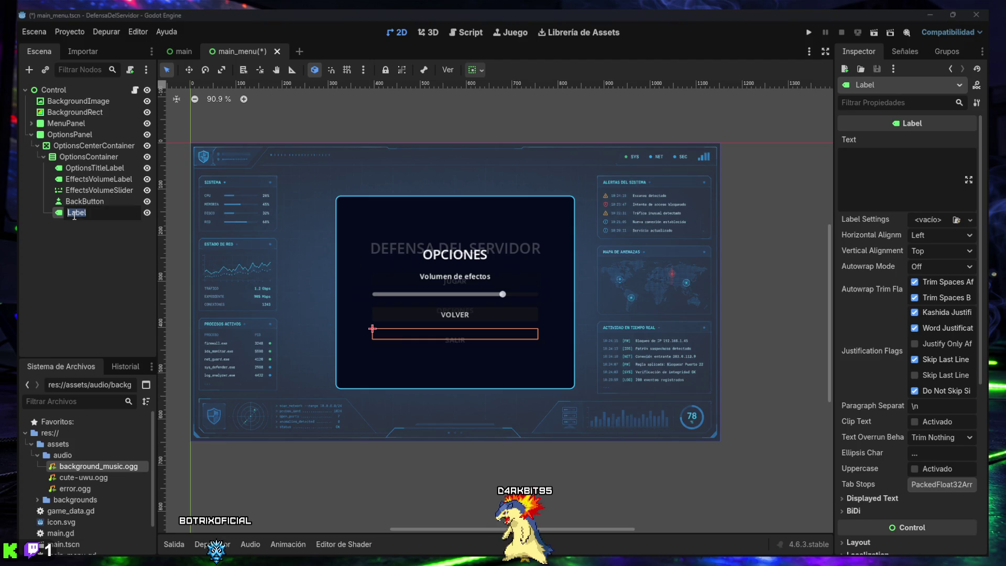
{"action": "key", "text": "Return"}
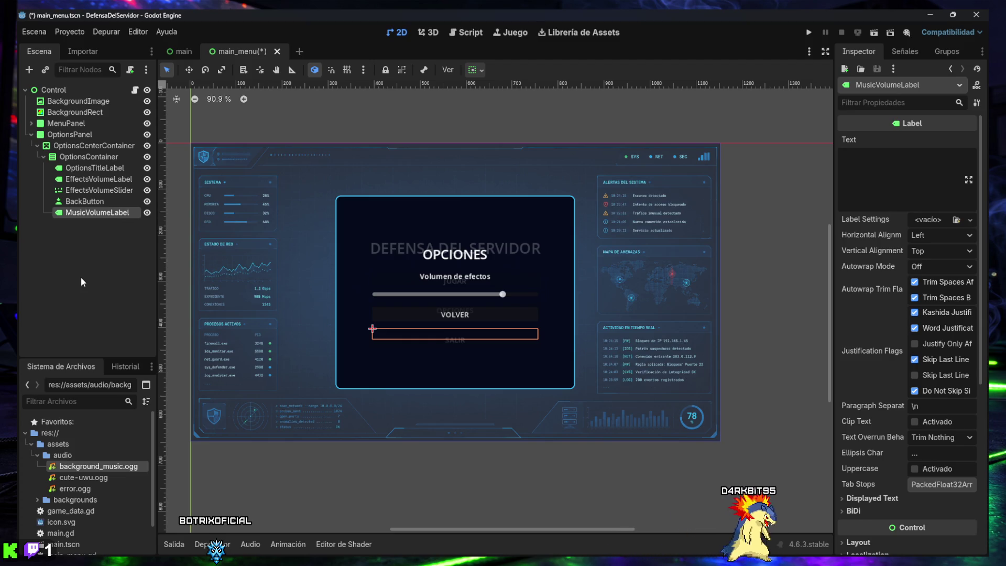
{"action": "left_click_drag", "start_coordinate": [77, 213], "coordinate": [80, 201]}
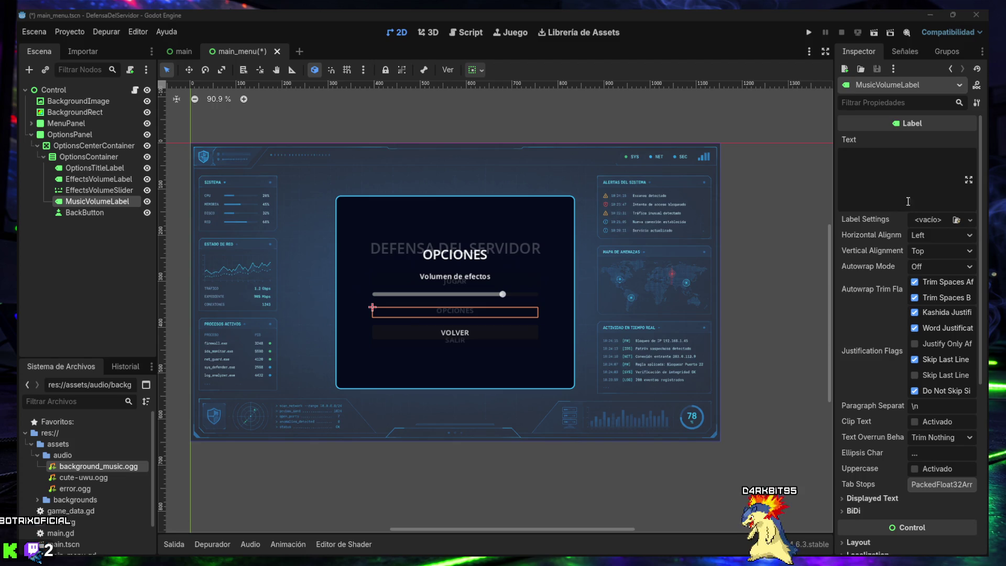
- Set the label text to 'Volumen de música' and centre it horizontally and vertically
{"action": "left_click", "coordinate": [899, 184]}
{"action": "type", "text": "Volumen de música"}
{"action": "left_click", "coordinate": [929, 235]}
{"action": "left_click", "coordinate": [929, 265]}
{"action": "left_click", "coordinate": [935, 254]}
{"action": "left_click", "coordinate": [940, 281]}
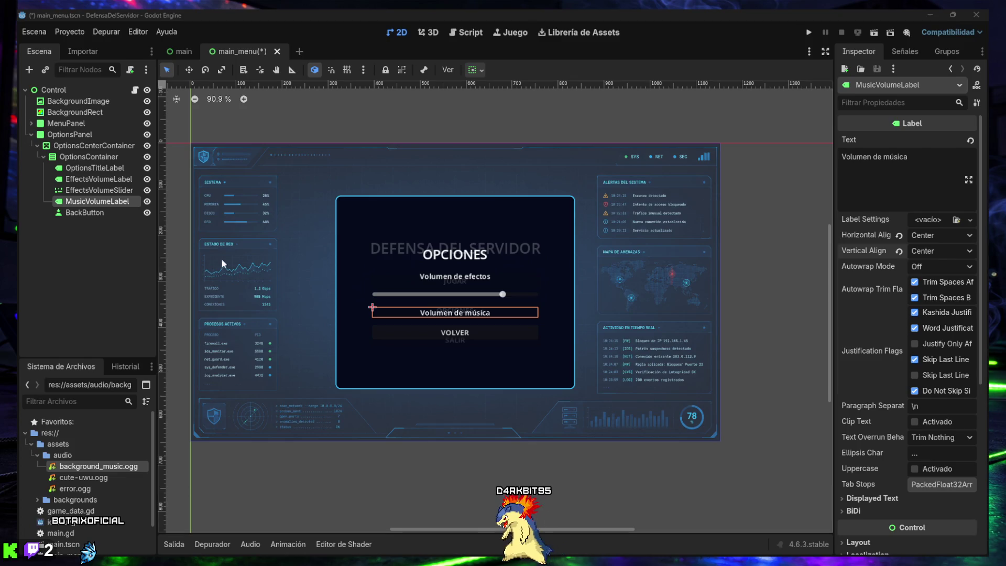
{"action": "left_click", "coordinate": [90, 156]}
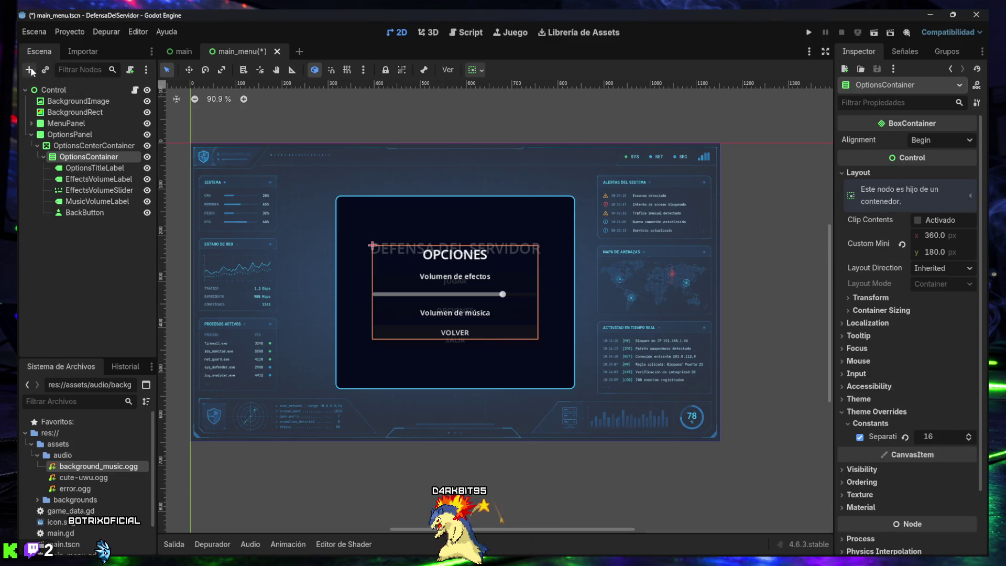
- Add an HSlider node under OptionsContainer and begin renaming it
{"action": "key", "text": "ctrl+a"}
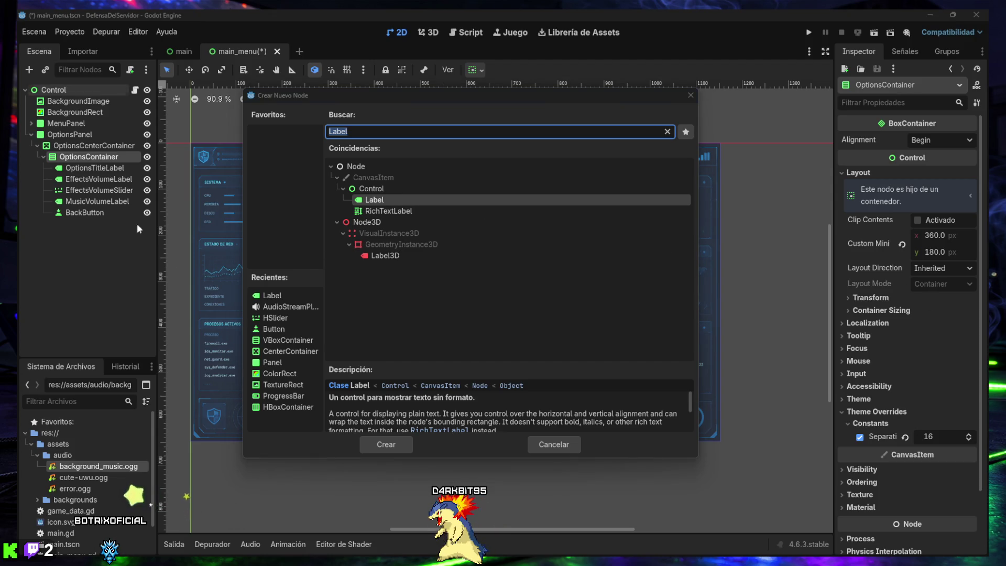
{"action": "type", "text": "HSlider"}
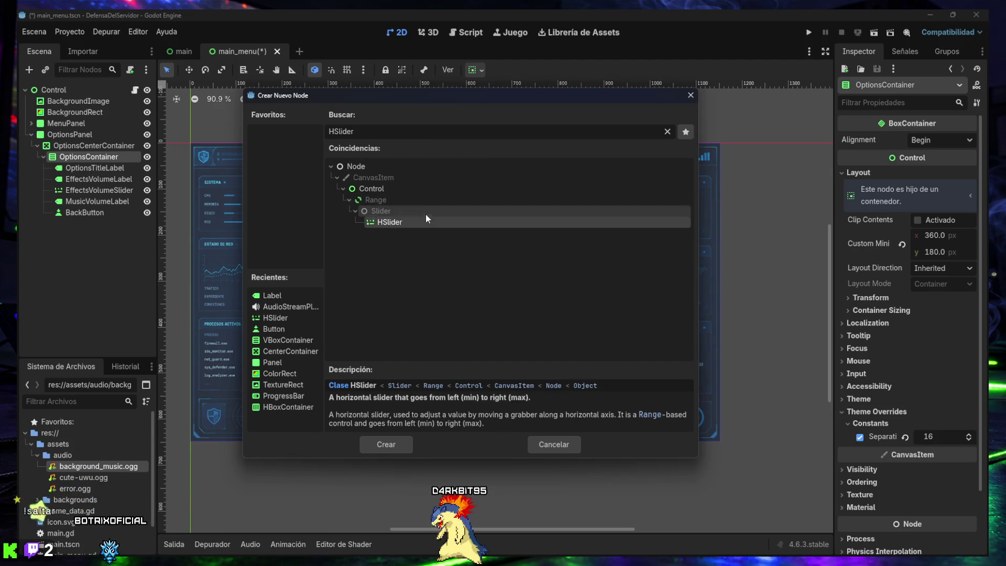
{"action": "double_click", "coordinate": [401, 222]}
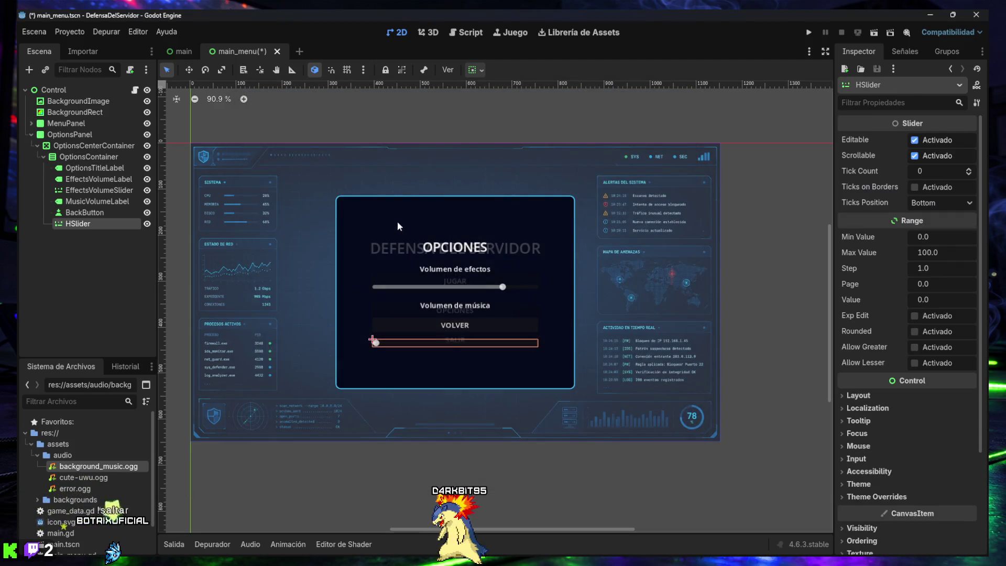
{"action": "double_click", "coordinate": [78, 224]}
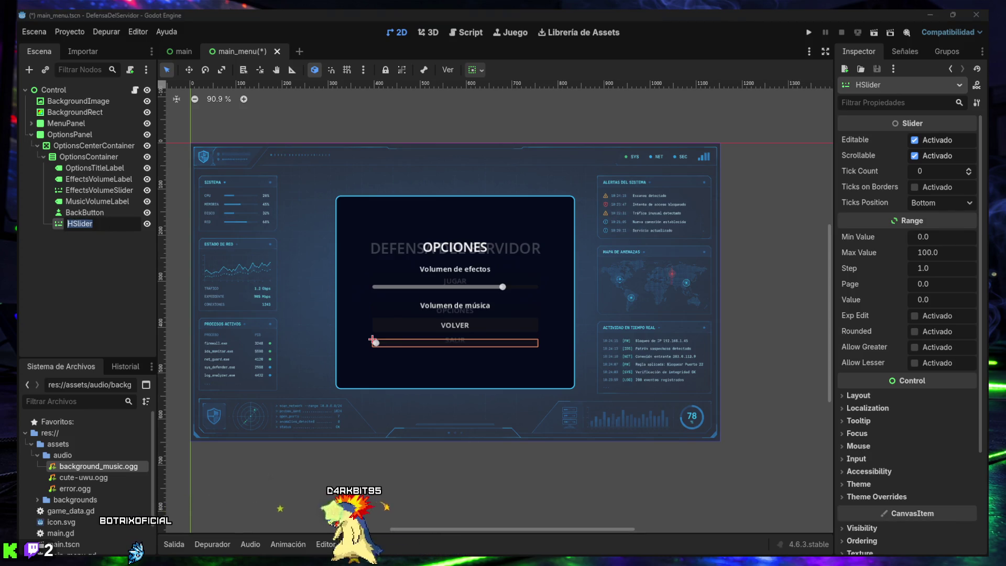
- Name the new slider MusicVolumeSlider and drag it above BackButton in the Scene tree
{"action": "key", "text": "Return"}
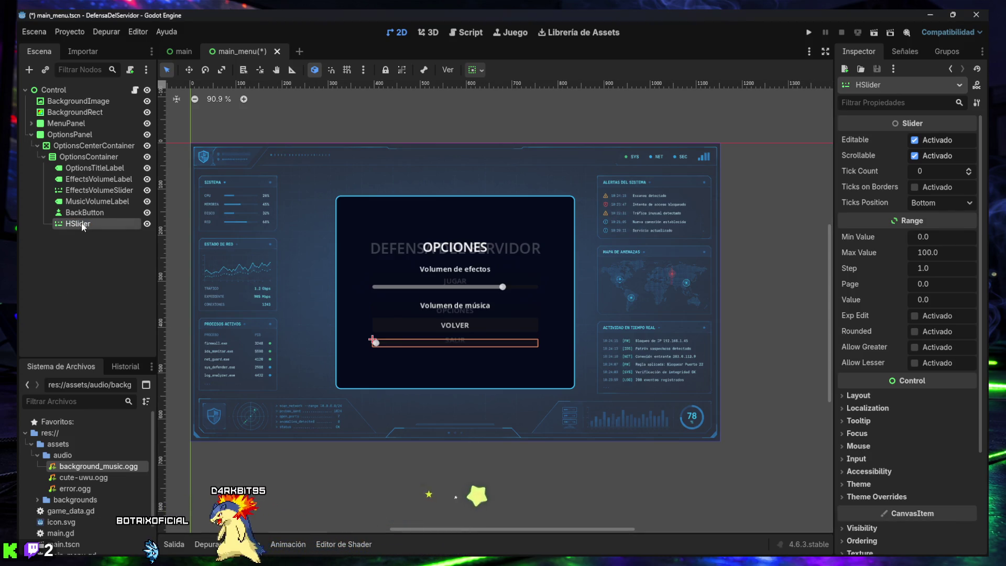
{"action": "double_click", "coordinate": [82, 224]}
{"action": "key", "text": "Return"}
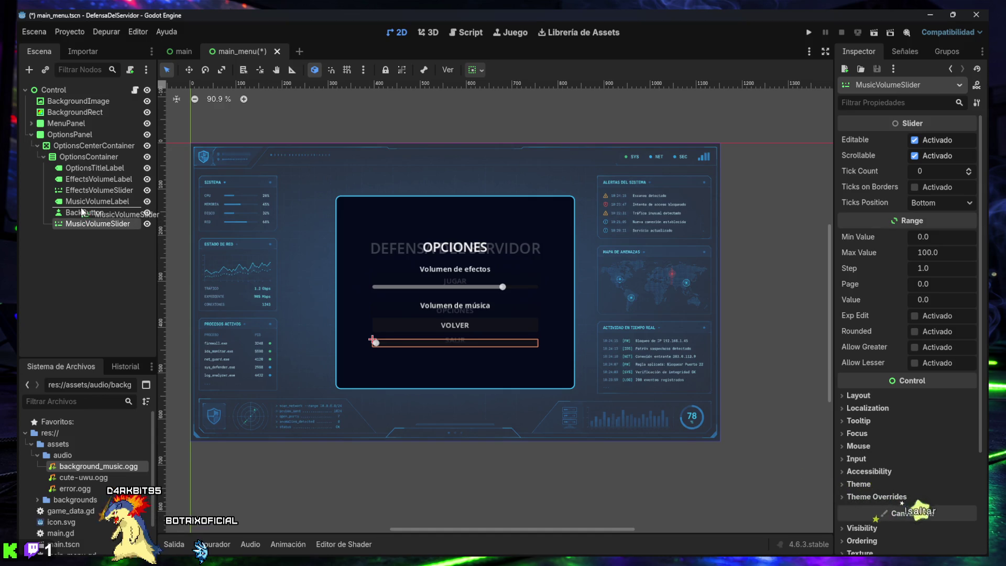
{"action": "left_click_drag", "start_coordinate": [81, 211], "coordinate": [82, 211]}
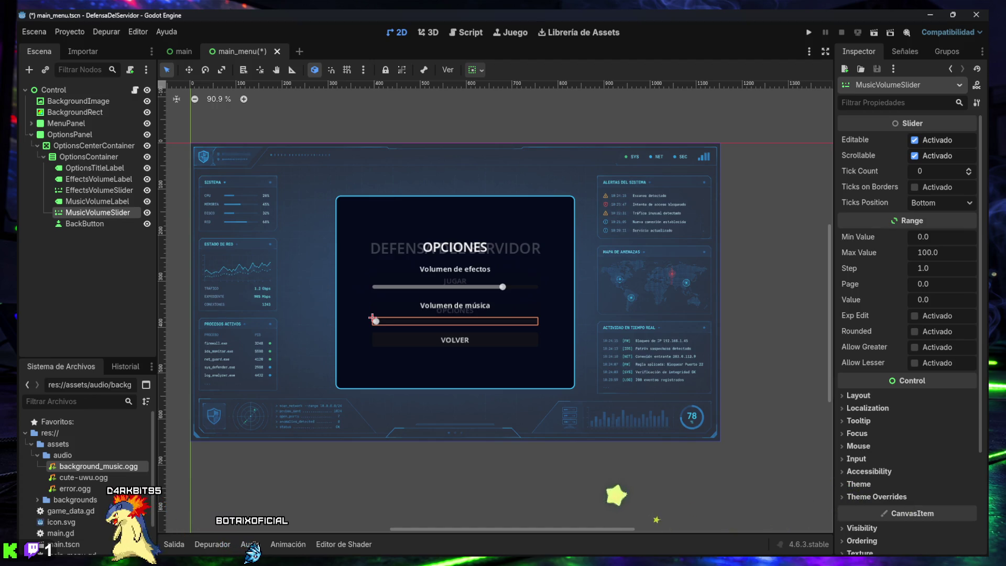
- Set MusicVolumeSlider's starting Value to 60 in the Inspector
{"action": "left_click", "coordinate": [932, 299]}
{"action": "type", "text": "60"}
{"action": "key", "text": "Return"}
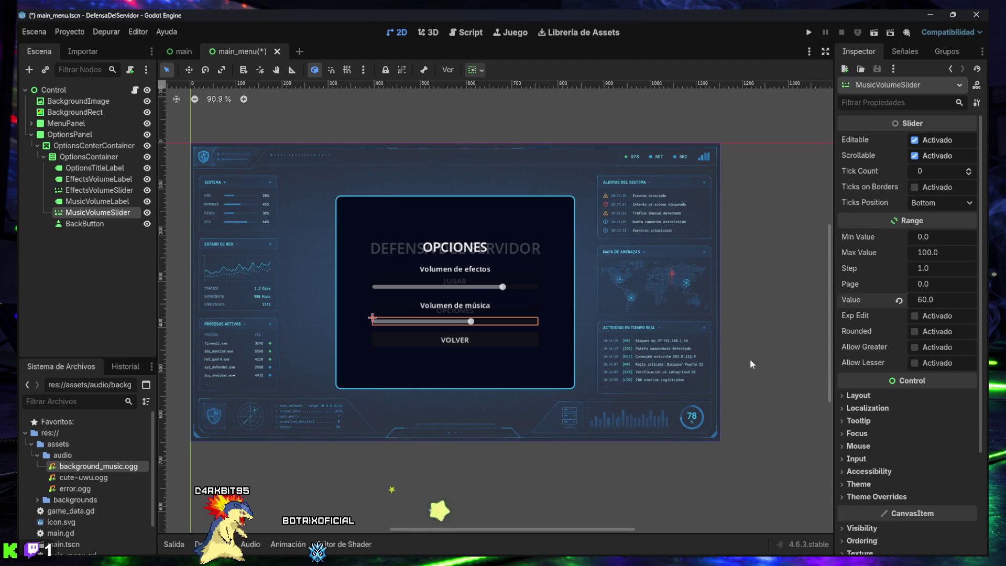
- Give the slider a 320 × 24 custom minimum size and save the main_menu scene
{"action": "left_click", "coordinate": [859, 395]}
{"action": "scroll", "coordinate": [866, 394], "scroll_direction": "down", "scroll_amount": 3}
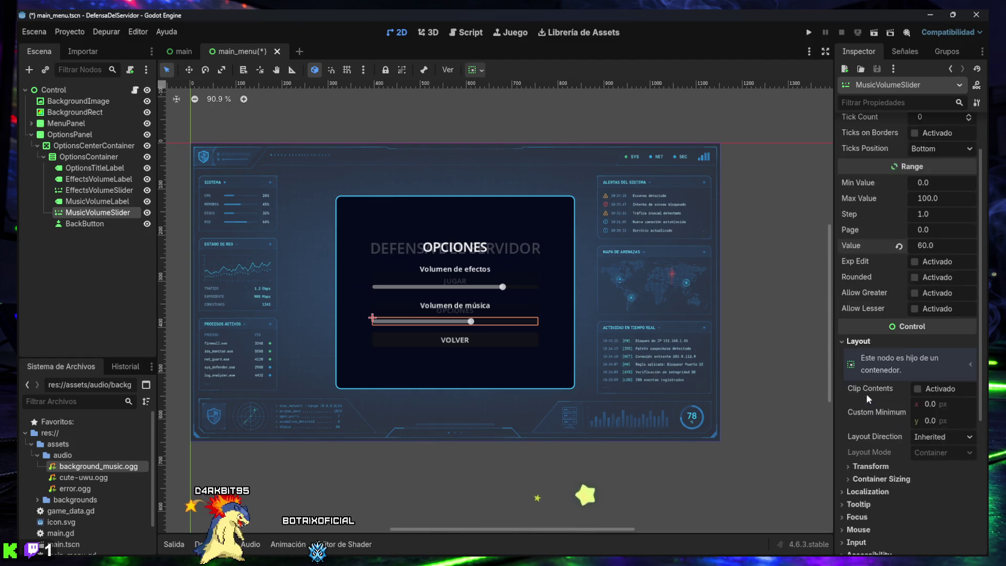
{"action": "left_click", "coordinate": [932, 349]}
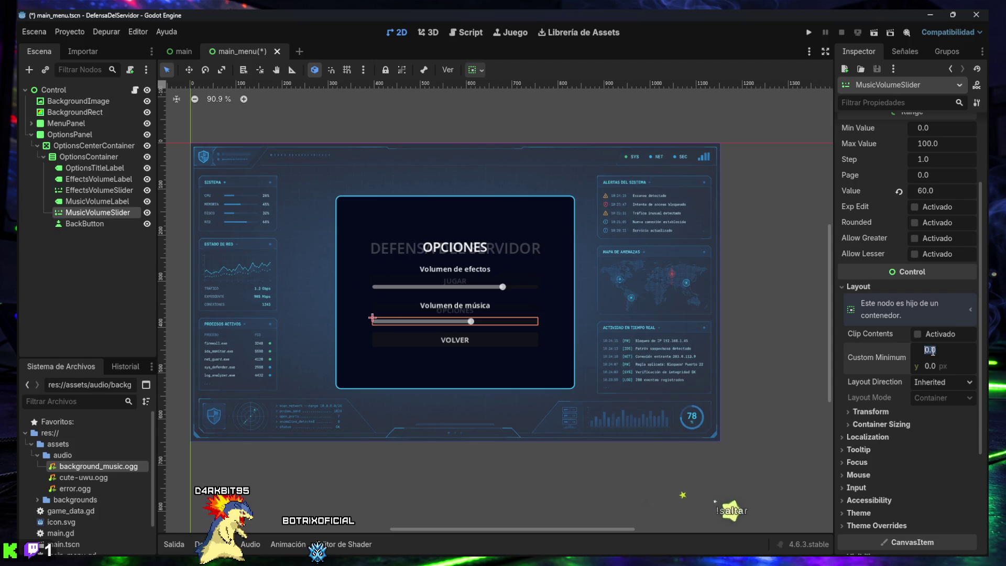
{"action": "type", "text": "320"}
{"action": "key", "text": "Return"}
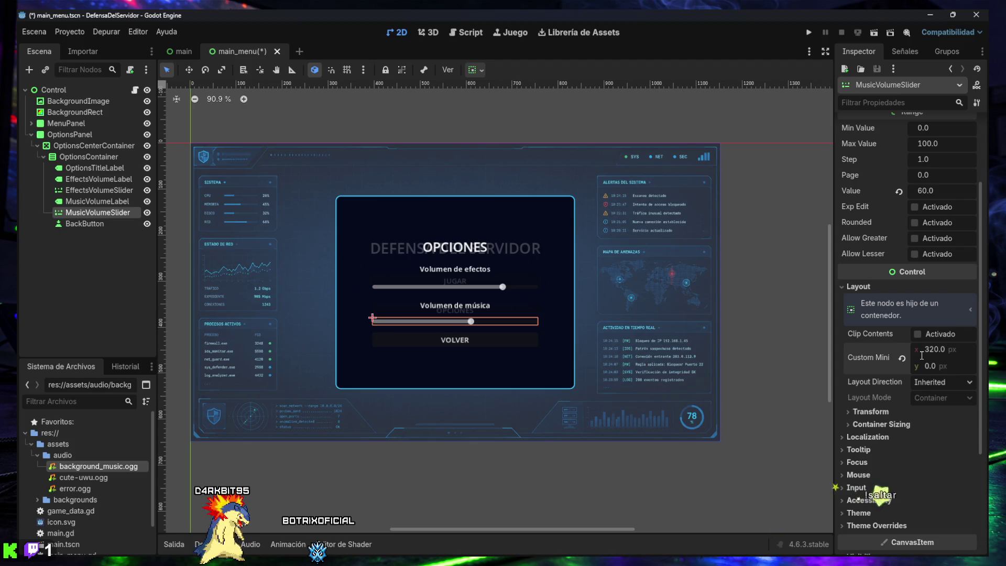
{"action": "left_click", "coordinate": [927, 366]}
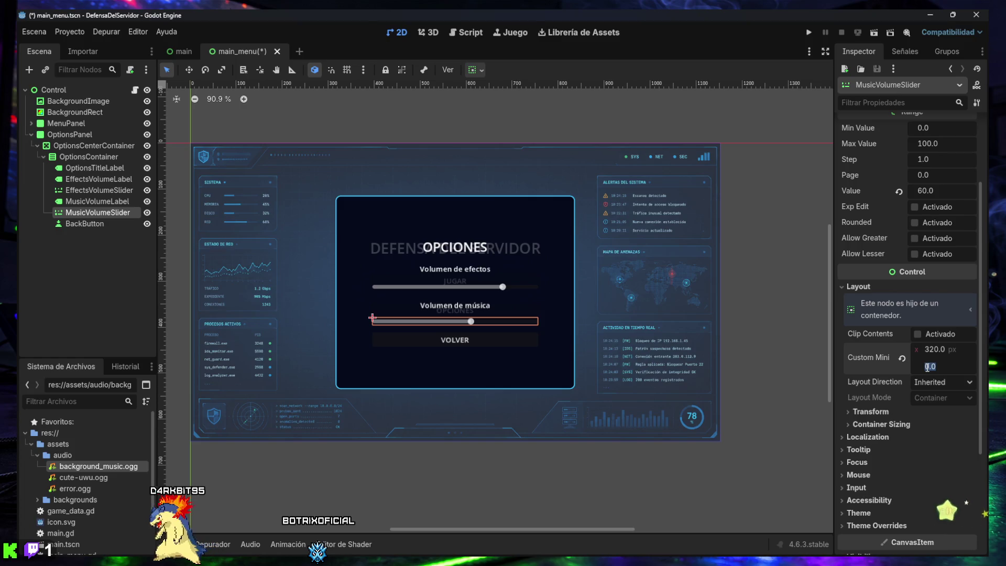
{"action": "type", "text": "24"}
{"action": "key", "text": "Return"}
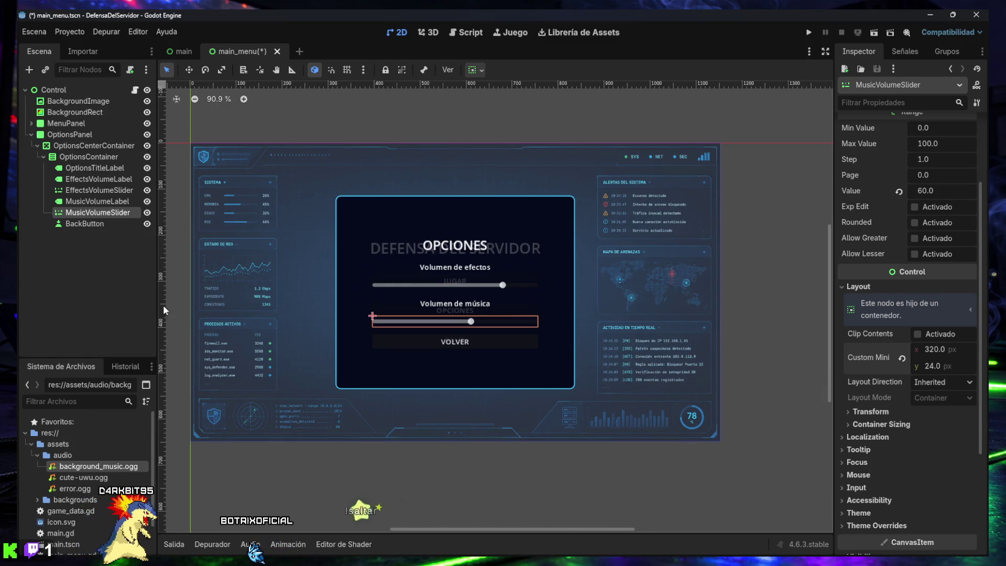
{"action": "left_click", "coordinate": [92, 260]}
{"action": "key", "text": "ctrl+s"}
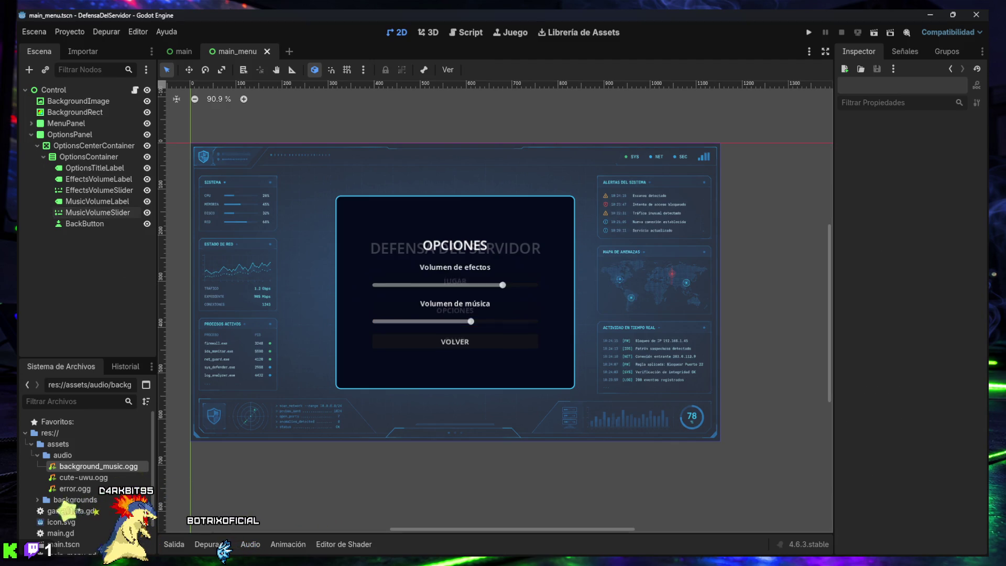
- In main_menu.gd, add a music_volume_slider reference line after the effects slider reference
{"action": "left_click", "coordinate": [464, 34]}
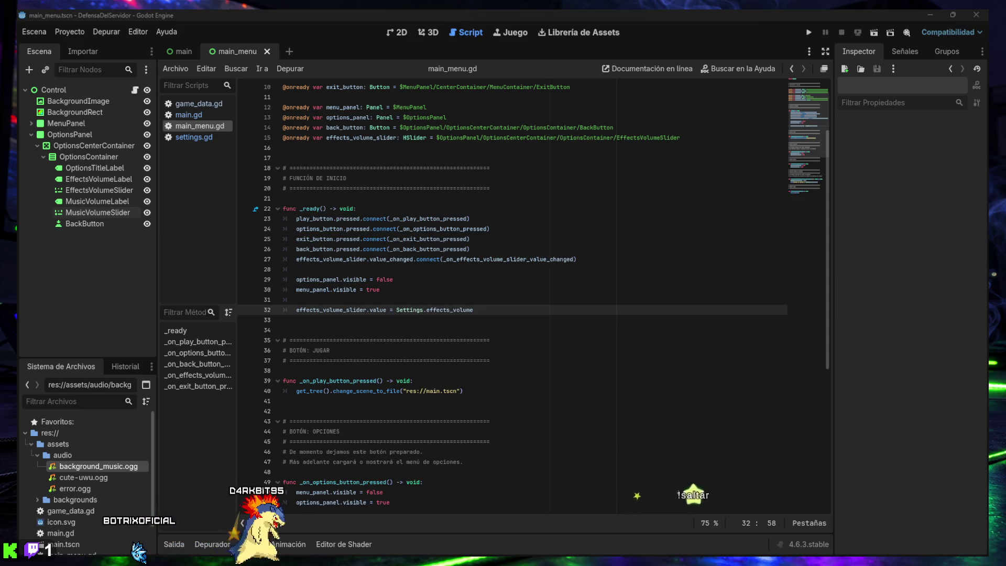
{"action": "left_click", "coordinate": [327, 298]}
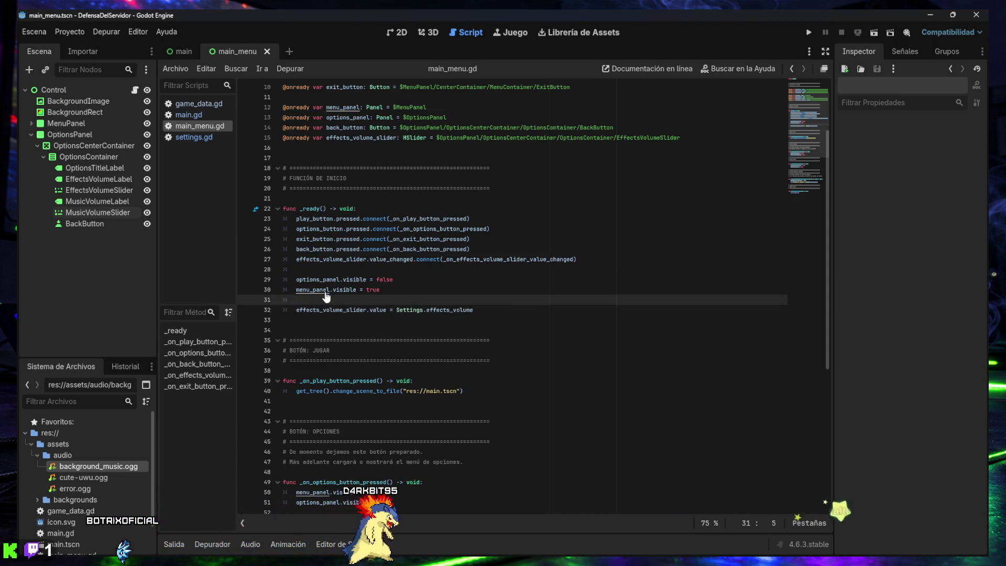
{"action": "key", "text": "ctrl+f"}
{"action": "type", "text": "@onready var effects_volume_slider: HSlider = $OptionsPanel/OptionsCenterContainer/OptionsContainer/EffectsVolumeSlider"}
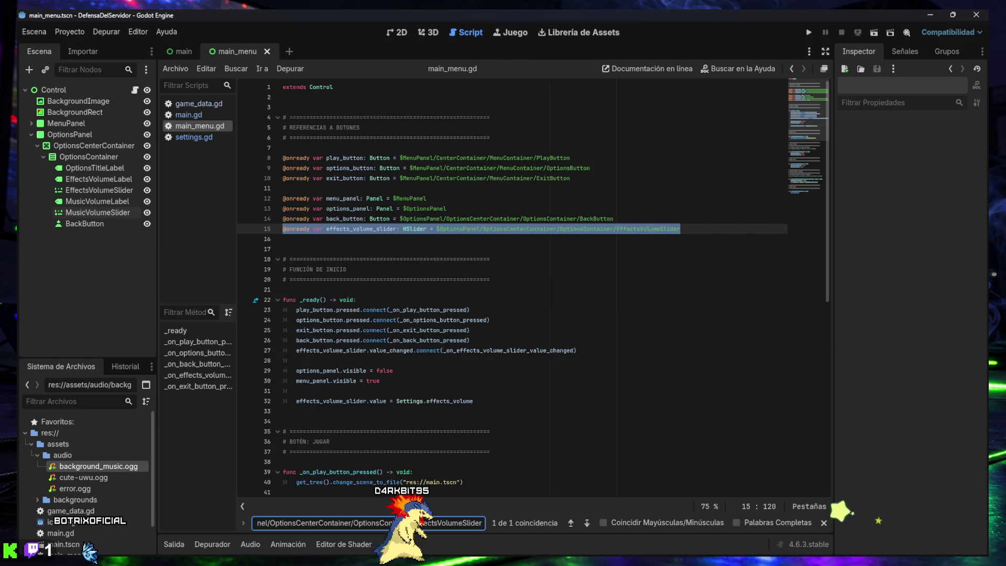
{"action": "left_click", "coordinate": [736, 233]}
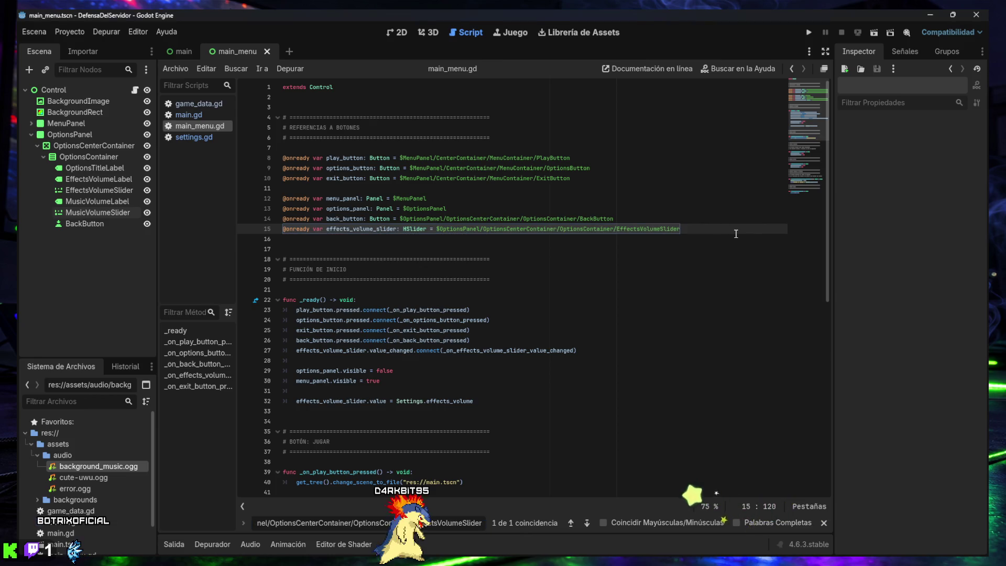
{"action": "key", "text": "Return"}
{"action": "type", "text": "@onready var music_volume_slider: HSlider = $OptionsPanel/OptionsCenterContainer/OptionsContainer/MusicVolumeSlider"}
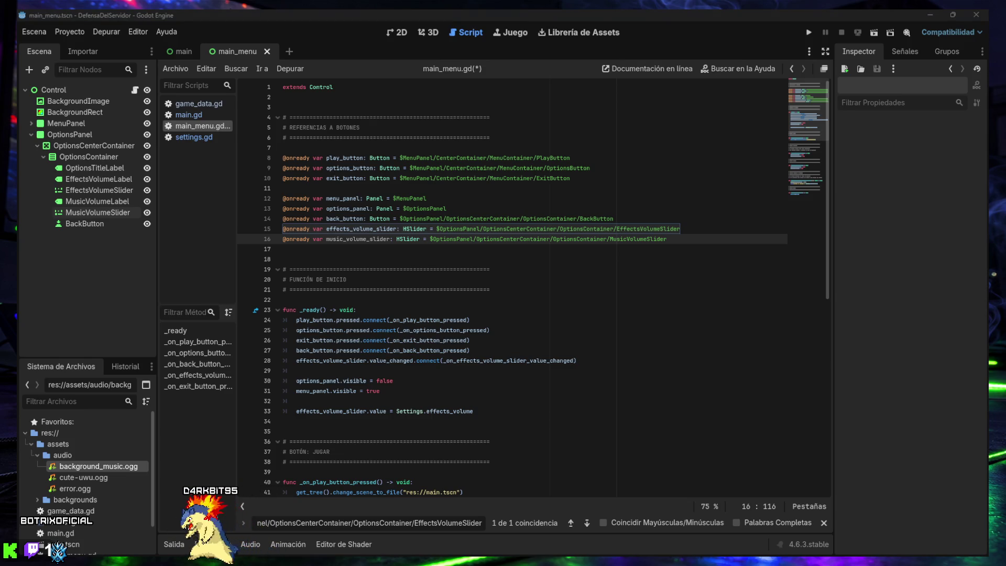
- Add music_volume_slider.value_changed.connect(_on_music_volume_slider_value_changed) below the effects connection
{"action": "triple_click", "coordinate": [369, 519]}
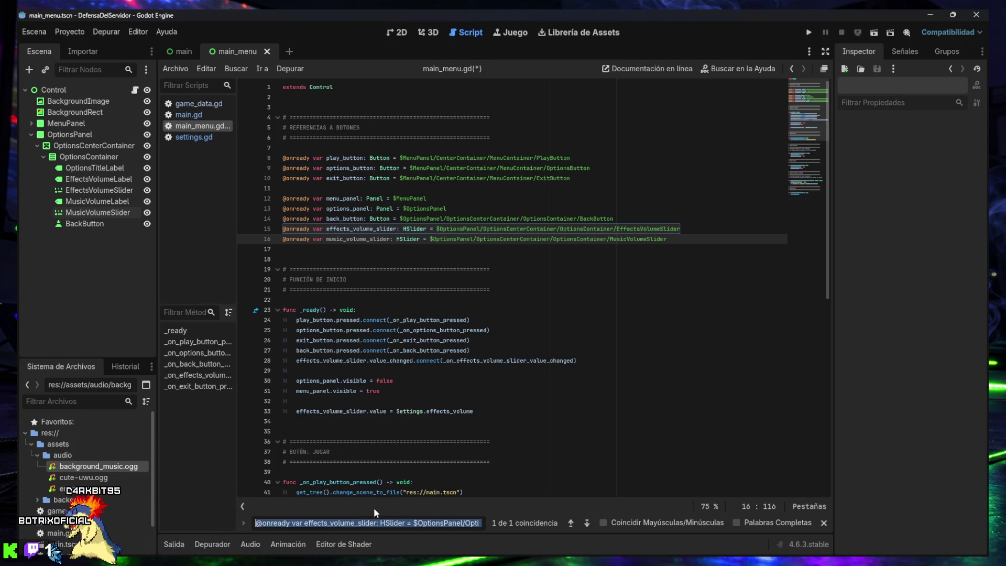
{"action": "type", "text": "effects_volume_slider.value_changed.connect(_on_effects_volume_slider_value_changed)"}
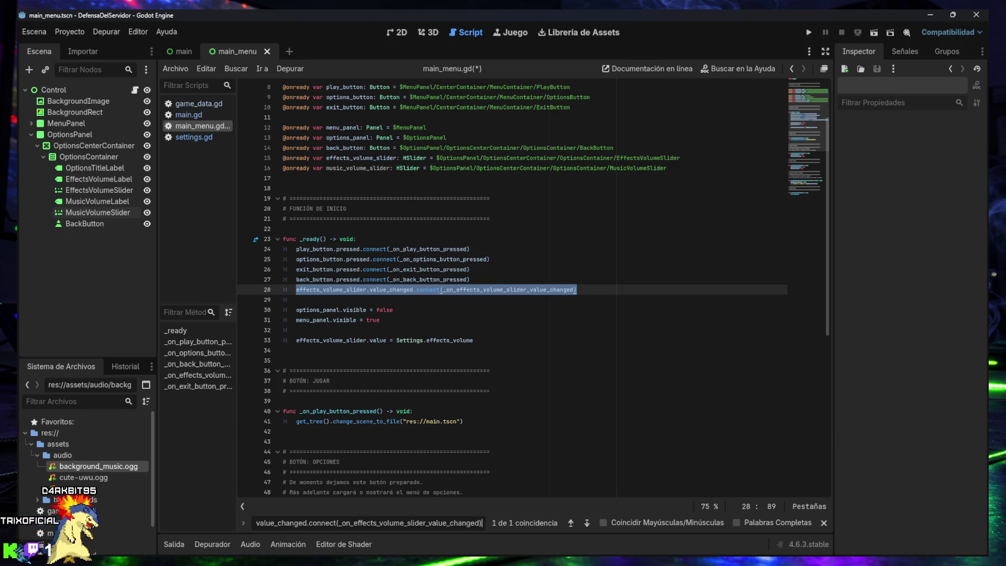
{"action": "left_click", "coordinate": [593, 294]}
{"action": "key", "text": "Return"}
{"action": "type", "text": "music_volume_slider.value_changed.connect(_on_music_volume_slider_value_changed)"}
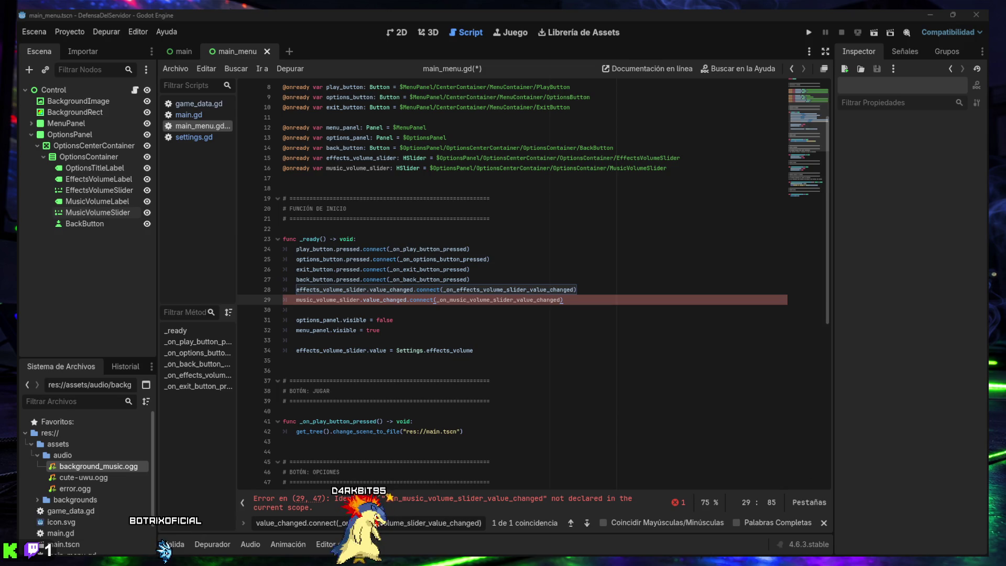
{"action": "left_click", "coordinate": [504, 351]}
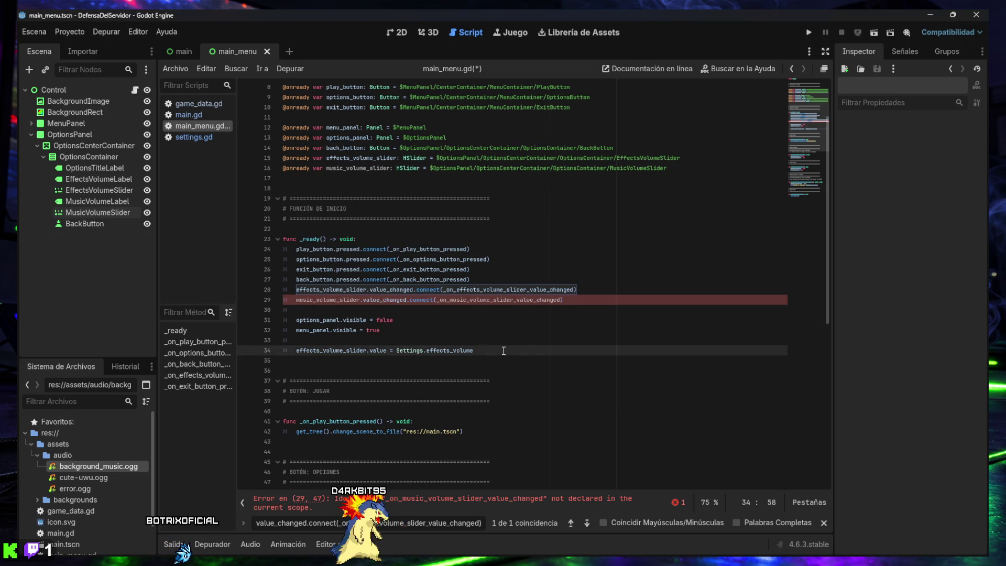
- Add music_volume_slider.value = Settings.music_volume in _ready, then find the effects volume handler
{"action": "key", "text": "Return"}
{"action": "type", "text": "music_volume_slider.value = Settings.music_volume"}
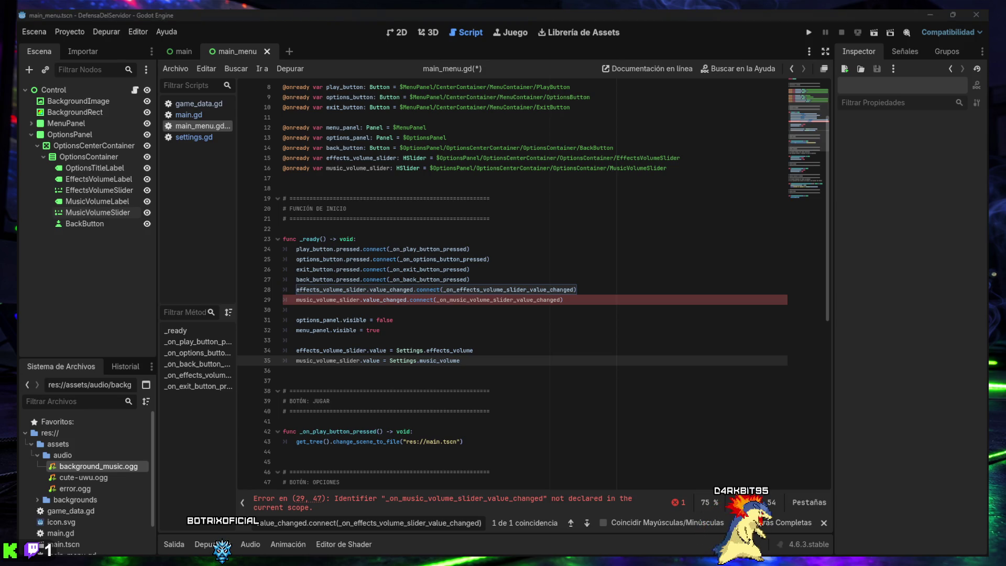
{"action": "key", "text": "ctrl+f"}
{"action": "type", "text": "func _on_effects_volume_slider_value_changed(value: float) -> void:"}
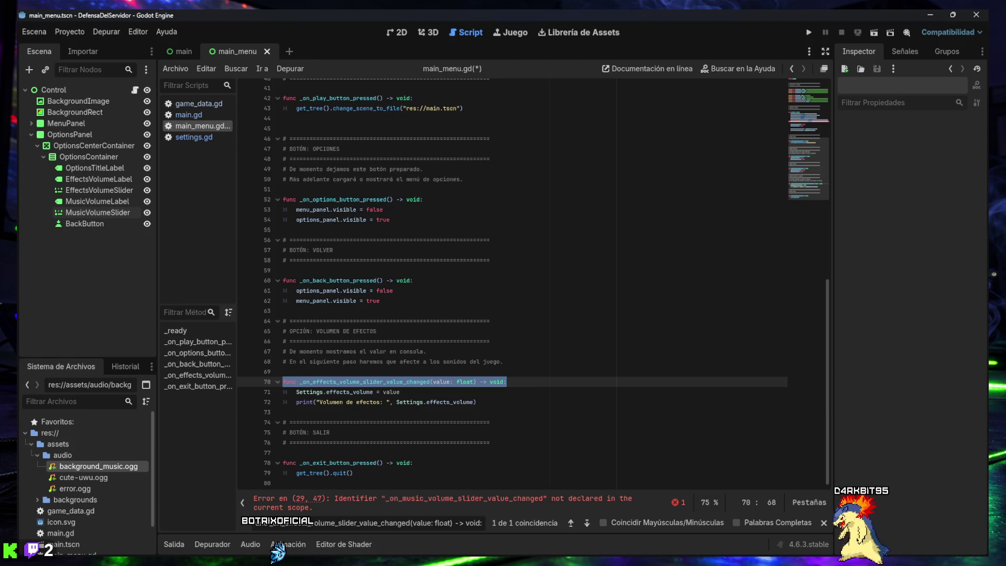
- Paste _on_music_volume_slider_value_changed below the effects handler, tidy its spacing, and save main_menu.gd
{"action": "left_click", "coordinate": [501, 401]}
{"action": "key", "text": "Return"}
{"action": "key", "text": "Return"}
{"action": "type", "text": "# ============================================================ # OPCIÓN: VOLUMEN DE MÚSICA # ============================================================  func _on_music_volume_slider_value_changed(value: float) -> void: \tSettings.music_volume = value \tprint(\"Volumen de música: \", Settings.music_volume)"}
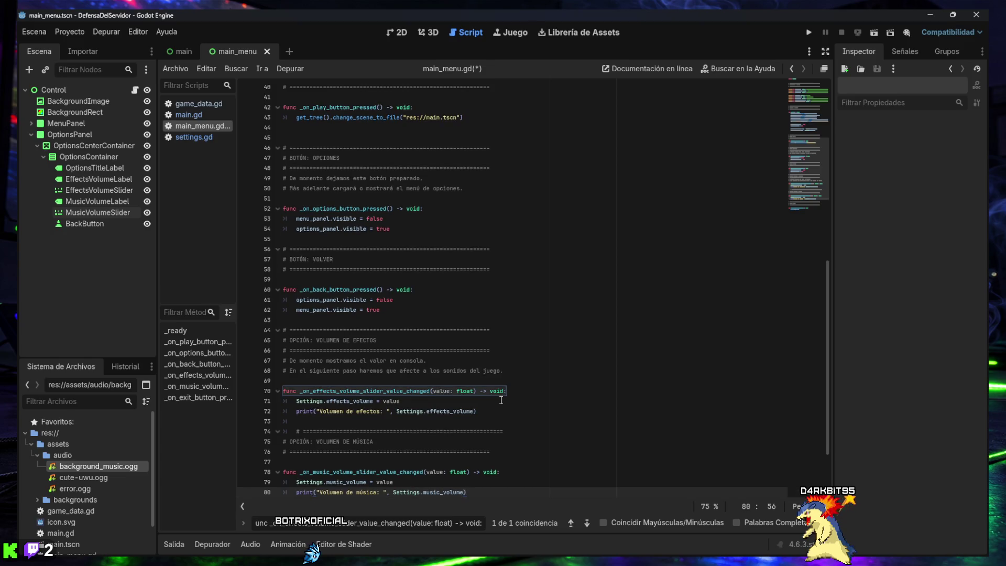
{"action": "scroll", "coordinate": [468, 358], "scroll_direction": "down", "scroll_amount": 2}
{"action": "left_click", "coordinate": [296, 370]}
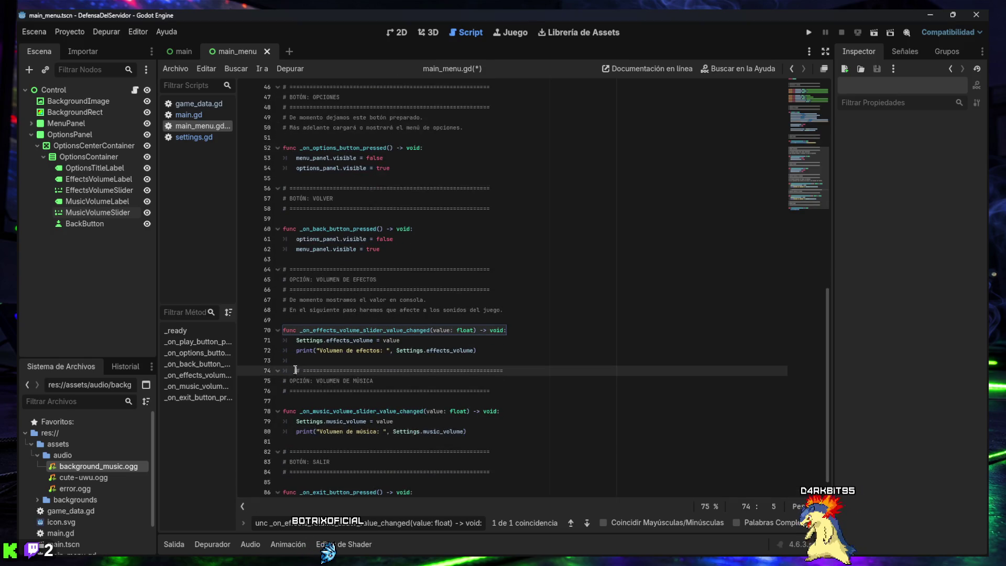
{"action": "key", "text": "BackSpace"}
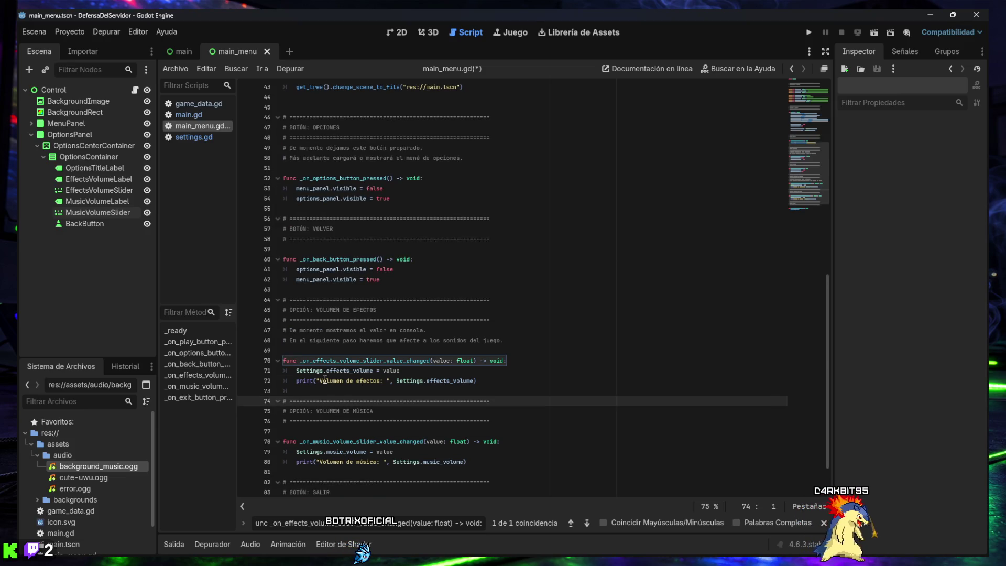
{"action": "scroll", "coordinate": [340, 366], "scroll_direction": "down", "scroll_amount": 1}
{"action": "key", "text": "Left"}
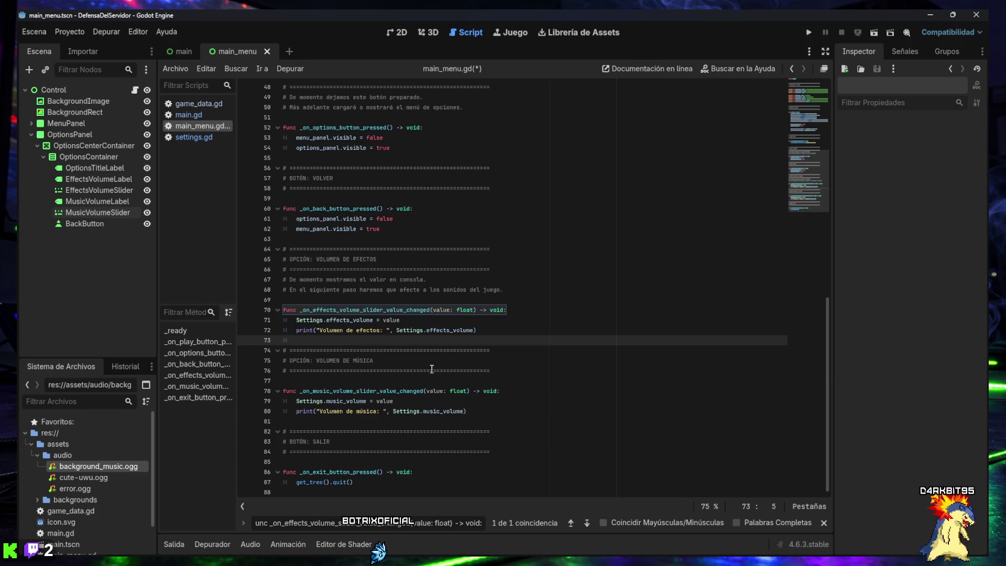
{"action": "key", "text": "Return"}
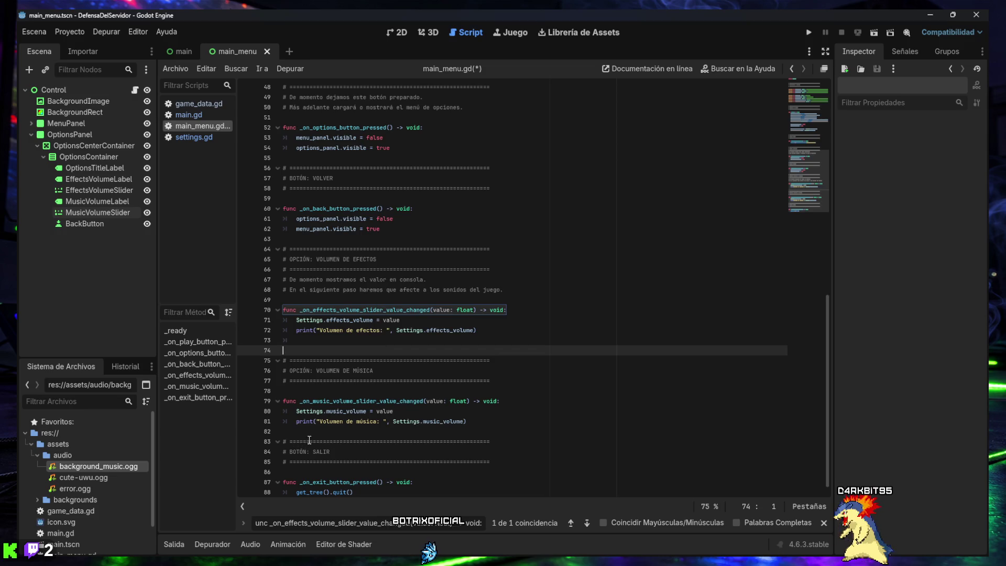
{"action": "key", "text": "ctrl+s"}
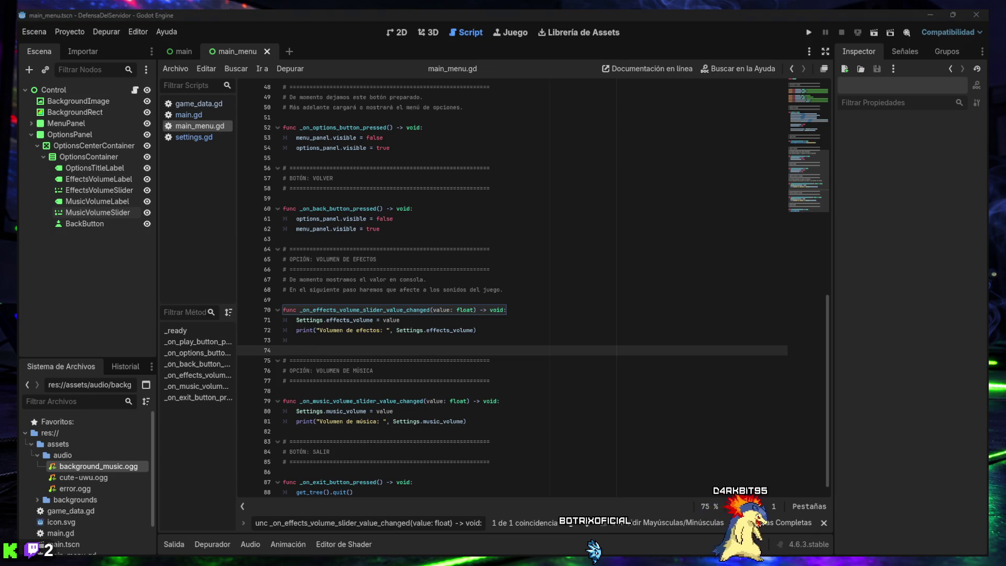
- In main.gd, paste a get_music_volume_db() function above start_background_music
{"action": "left_click", "coordinate": [365, 523]}
{"action": "key", "text": "ctrl+a"}
{"action": "type", "text": "func start_background_music() -> void:"}
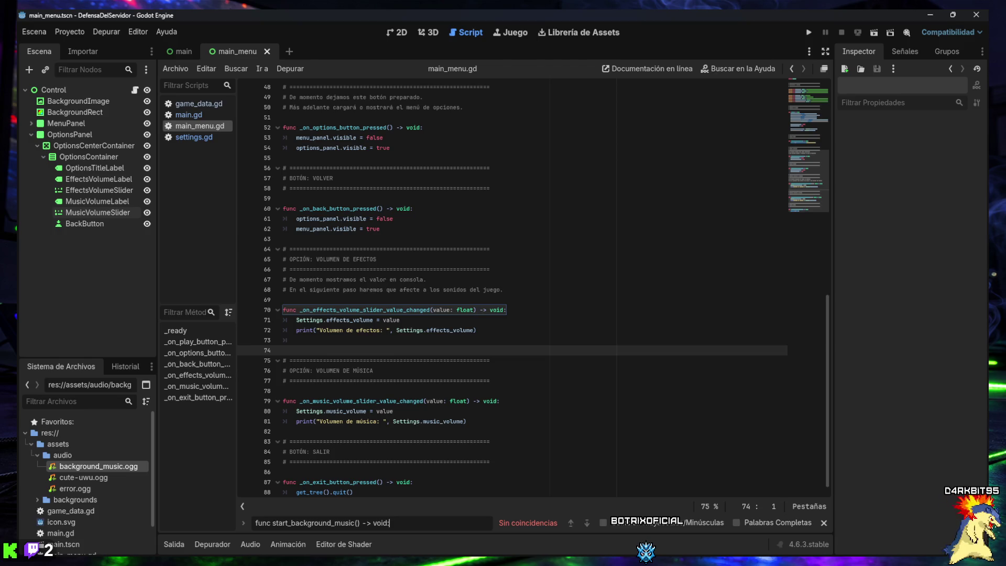
{"action": "left_click", "coordinate": [181, 115]}
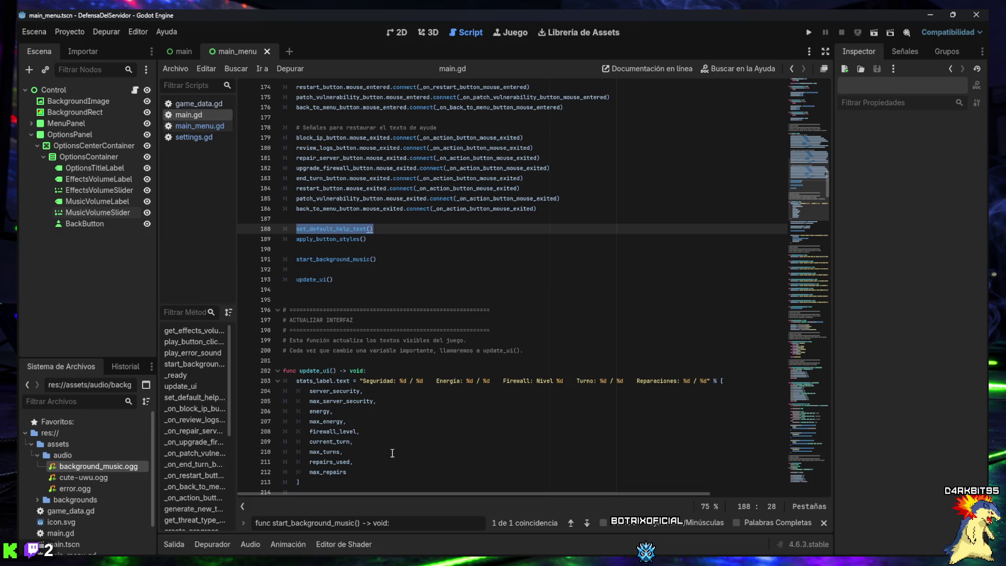
{"action": "key", "text": "Return"}
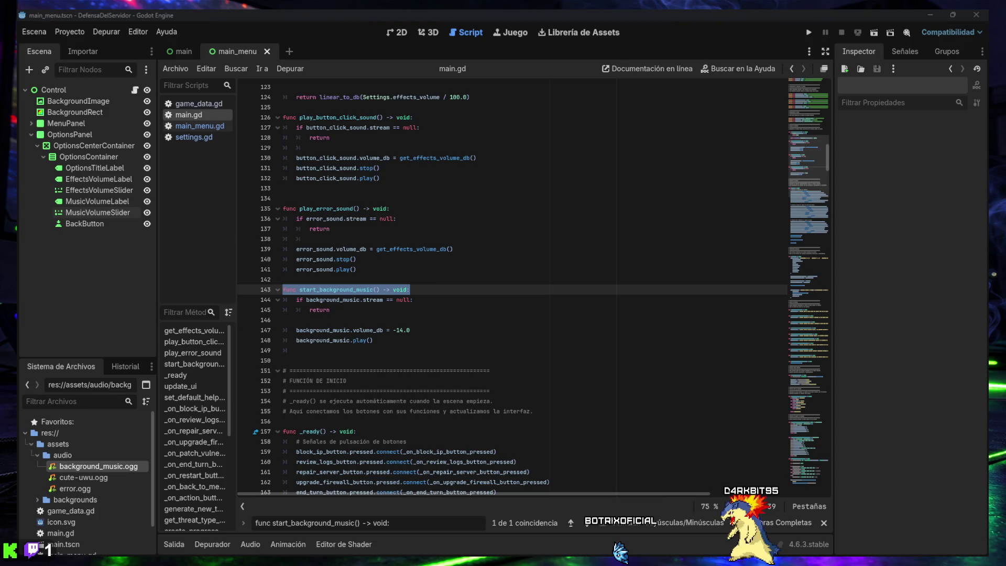
{"action": "left_click", "coordinate": [371, 278]}
{"action": "key", "text": "ctrl+v"}
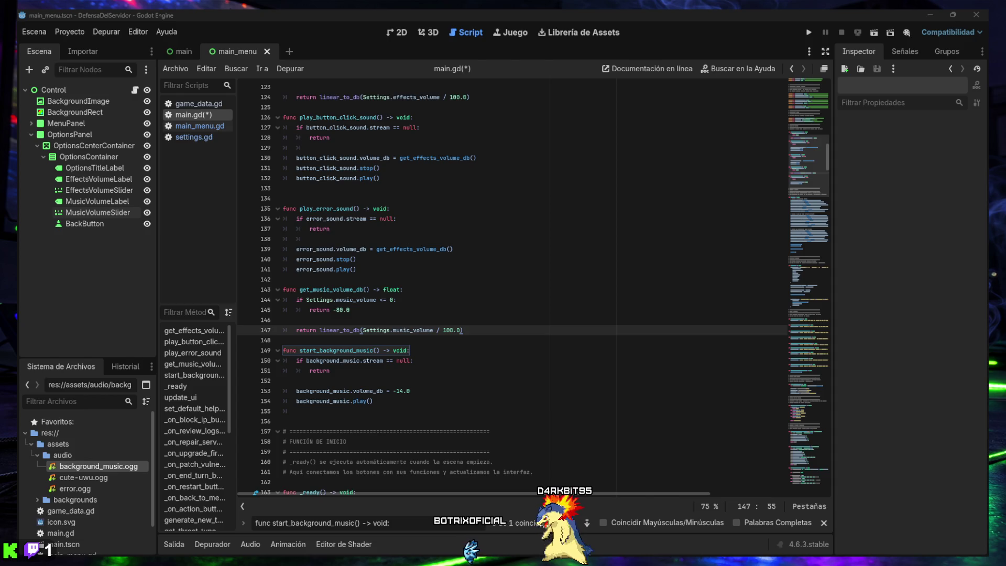
- Make start_background_music use get_music_volume_db() instead of -14.0, remove stray parentheses, and save main.gd
{"action": "left_click", "coordinate": [417, 528]}
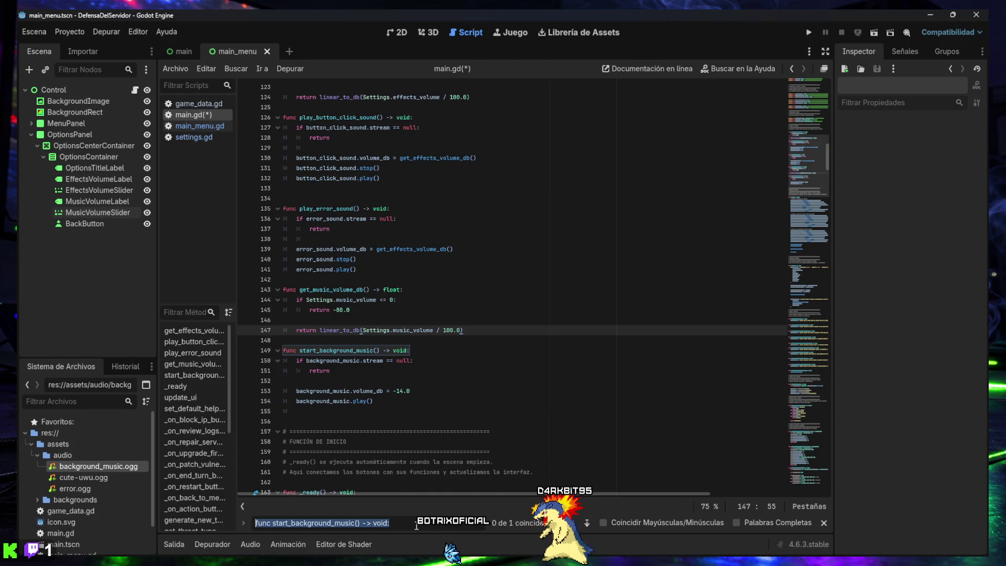
{"action": "type", "text": "start_background_music()"}
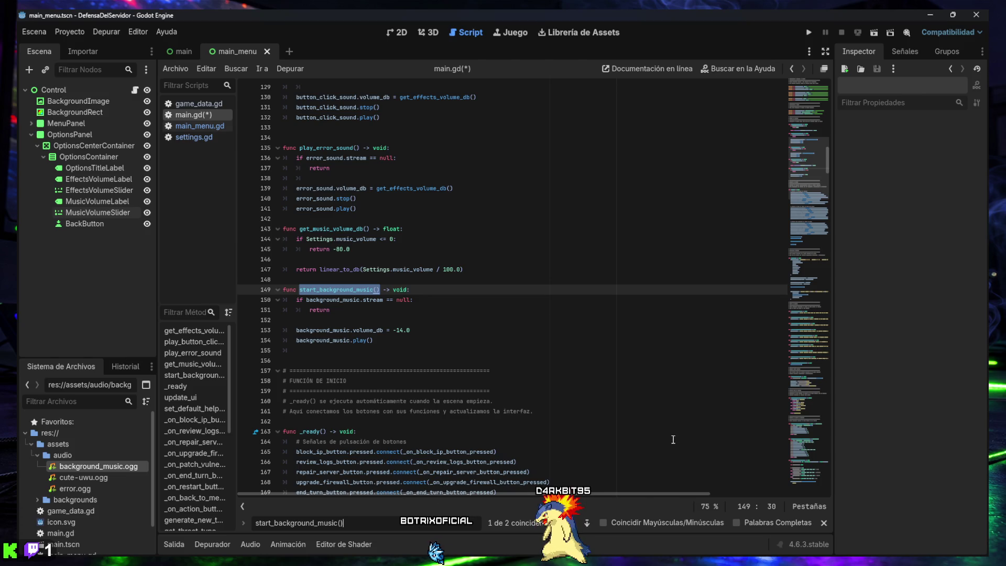
{"action": "left_click", "coordinate": [571, 520]}
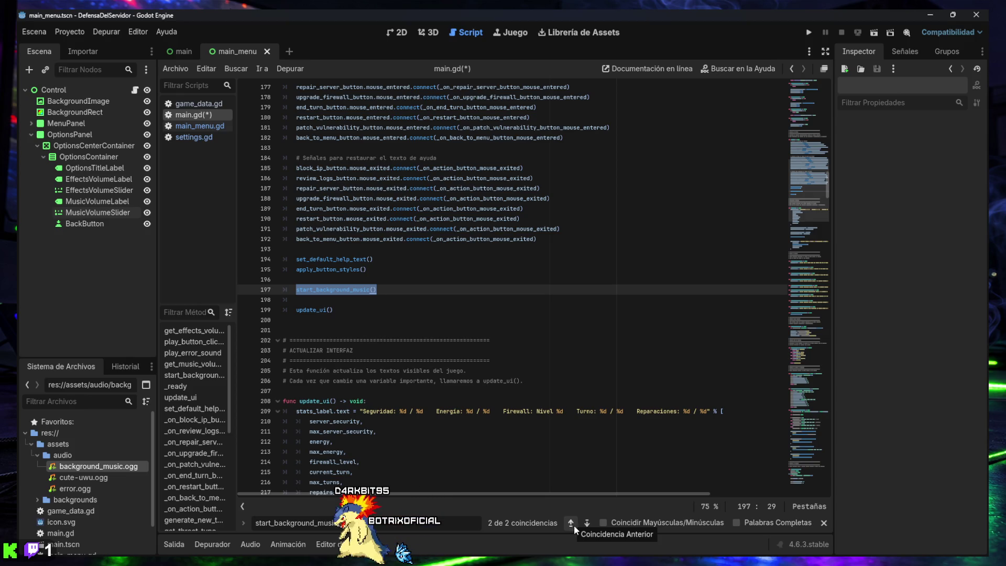
{"action": "left_click", "coordinate": [586, 523]}
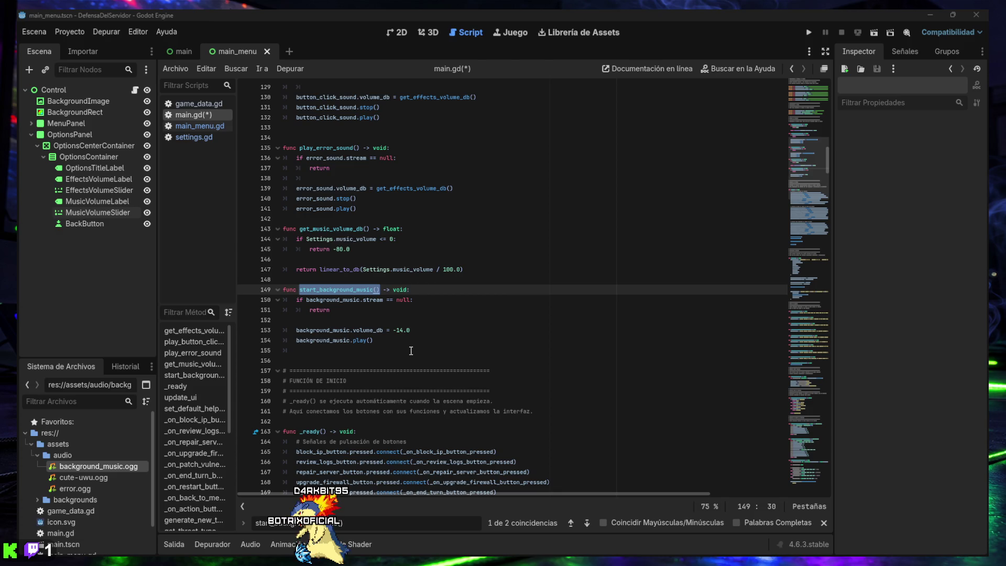
{"action": "mouse_move", "coordinate": [360, 340]}
{"action": "left_mouse_down"}
{"action": "mouse_move", "coordinate": [294, 330]}
{"action": "mouse_move", "coordinate": [260, 291]}
{"action": "left_mouse_up"}
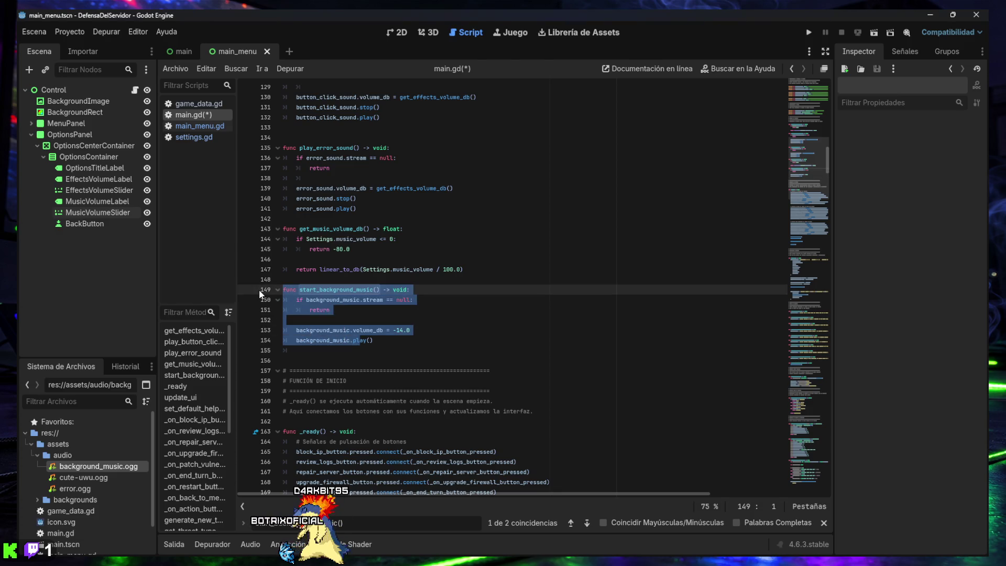
{"action": "key", "text": "ctrl+z"}
{"action": "left_click", "coordinate": [373, 341]}
{"action": "key", "text": "ctrl+z"}
{"action": "key", "text": "ctrl+z"}
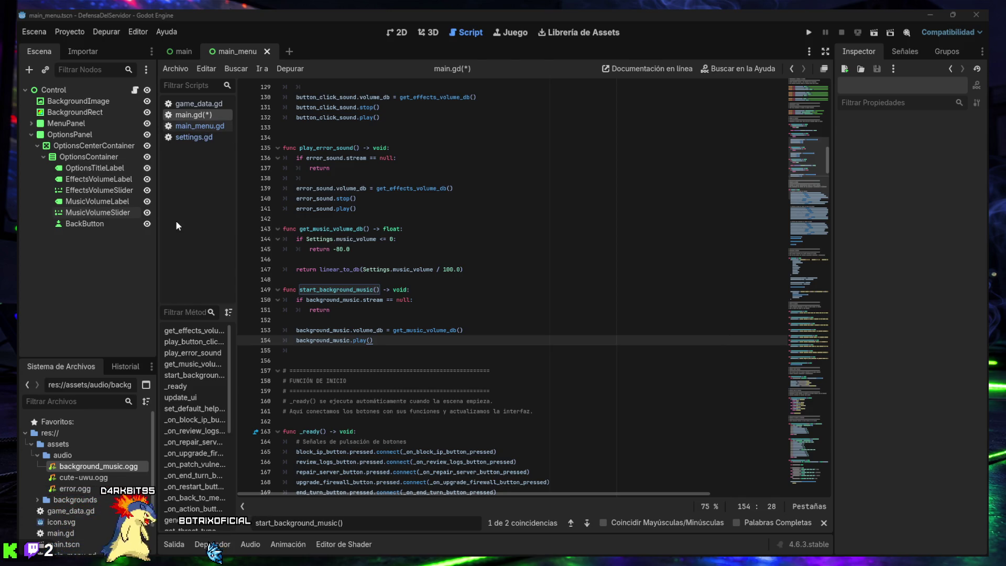
{"action": "key", "text": "ctrl+s"}
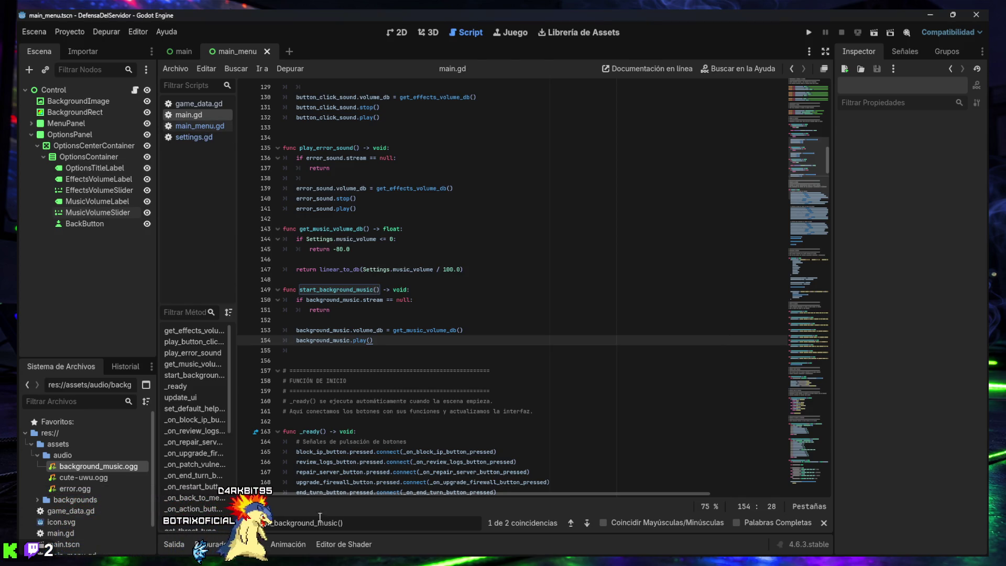
- Check the background_music declaration and start_background_music, then run the game
{"action": "key", "text": "ctrl+a"}
{"action": "type", "text": "@onready var background_music: AudioStreamPlayer = $BackgroundMusic"}
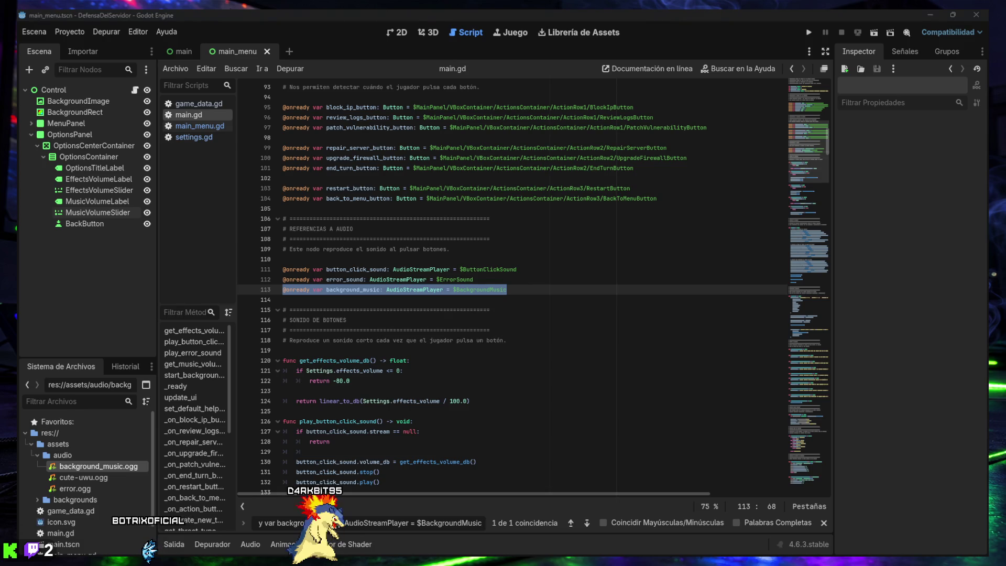
{"action": "key", "text": "ctrl+a"}
{"action": "type", "text": "start_background_music()"}
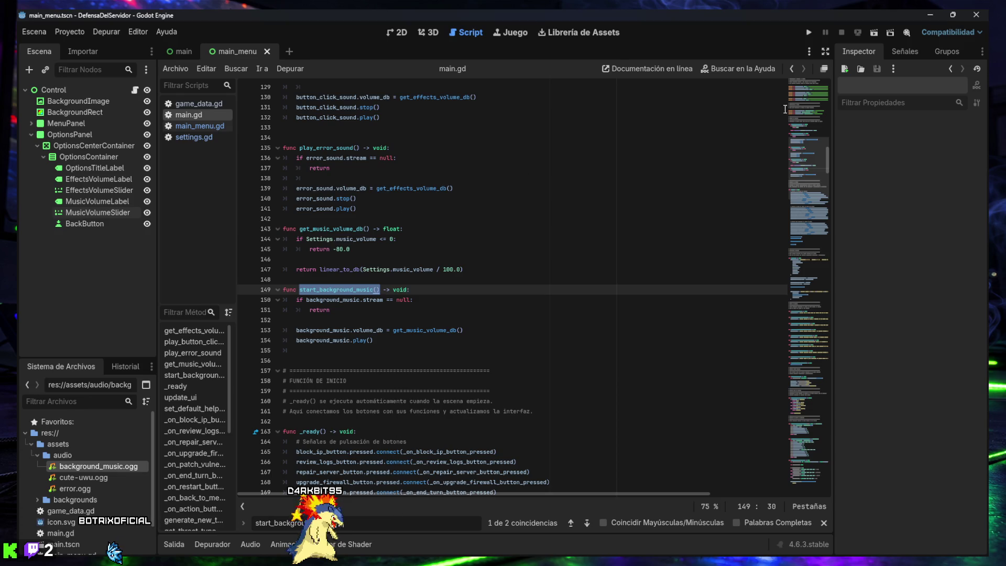
{"action": "left_click", "coordinate": [809, 33]}
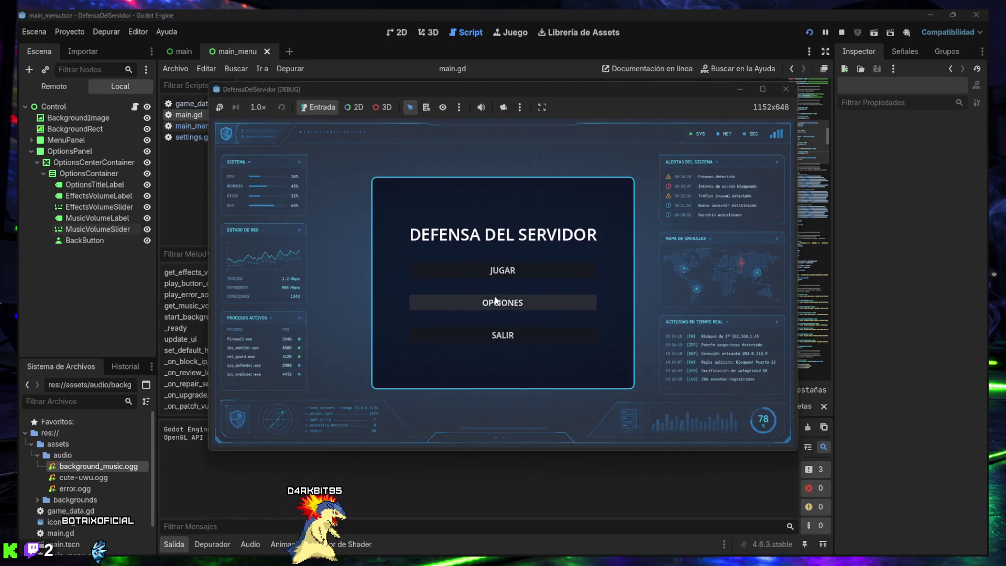
- Open OPCIONES, start a game, try blocking an IP, and return to the main menu
{"action": "left_click", "coordinate": [496, 300]}
{"action": "left_click", "coordinate": [500, 337]}
{"action": "left_click", "coordinate": [515, 270]}
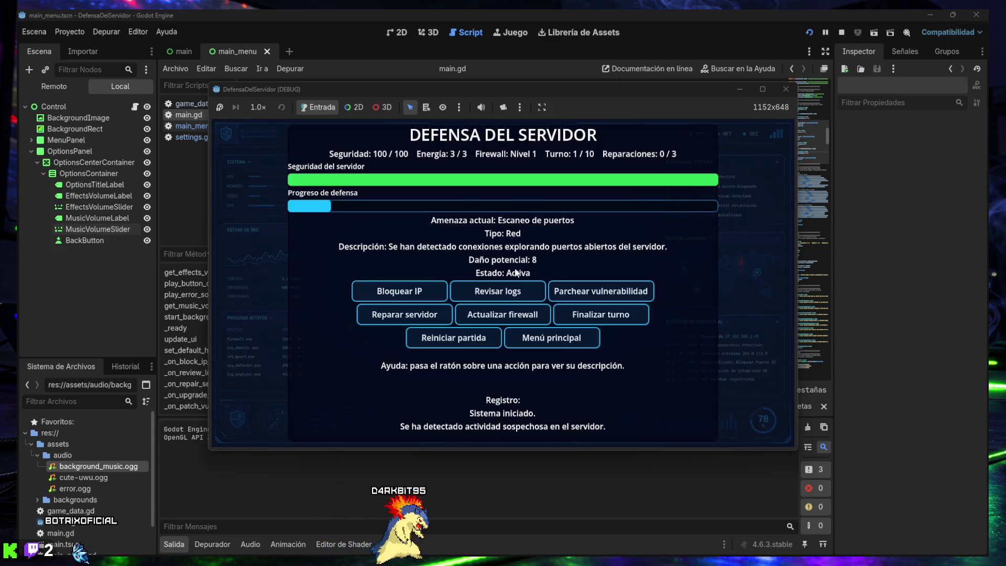
{"action": "left_click", "coordinate": [397, 292]}
{"action": "left_click", "coordinate": [397, 291]}
{"action": "left_click", "coordinate": [398, 292]}
{"action": "left_click", "coordinate": [397, 292]}
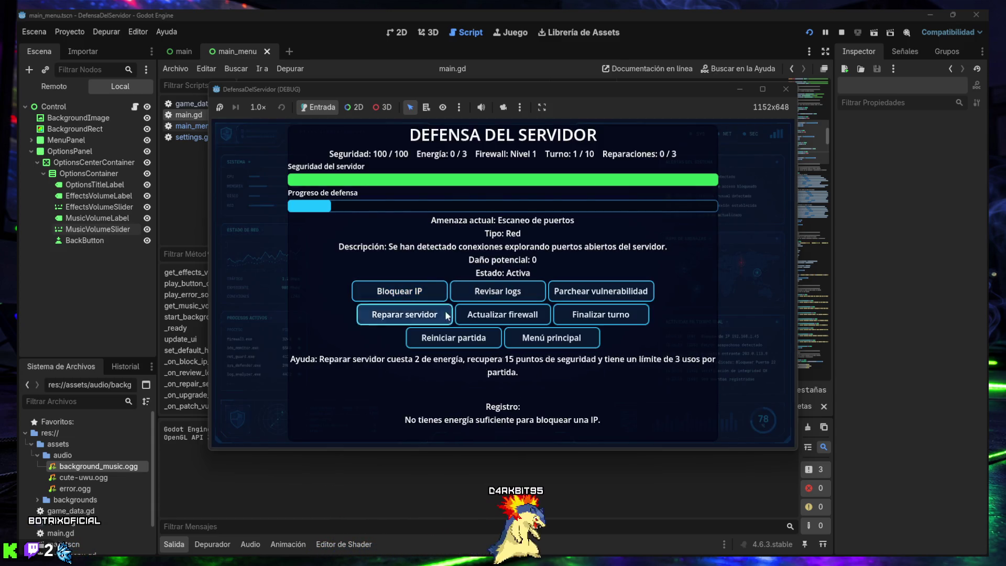
{"action": "left_click", "coordinate": [545, 339]}
- Lower the music slider in the game's options in two passes, down to 14
{"action": "left_click", "coordinate": [504, 307]}
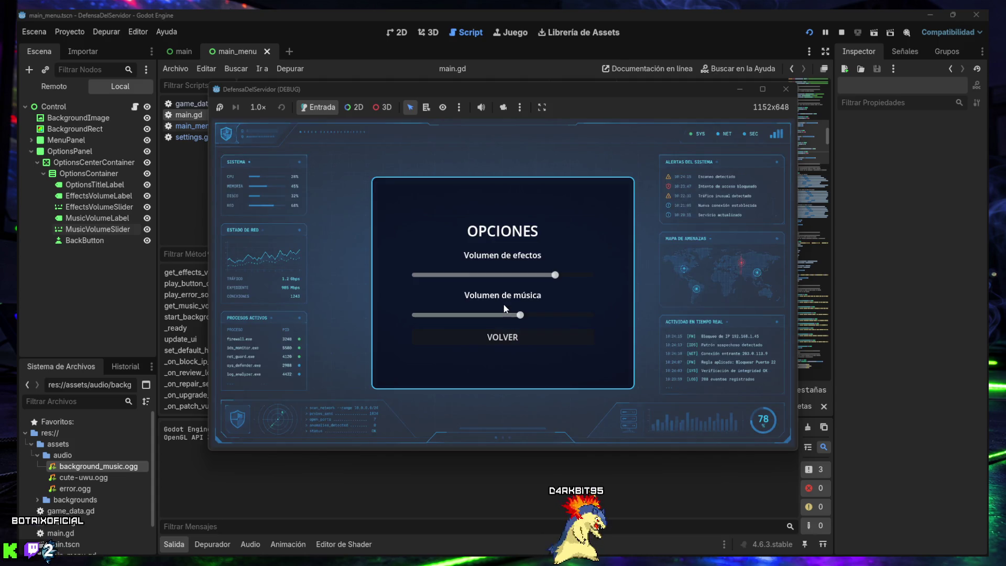
{"action": "left_click_drag", "start_coordinate": [520, 316], "coordinate": [469, 316]}
{"action": "left_click", "coordinate": [501, 337]}
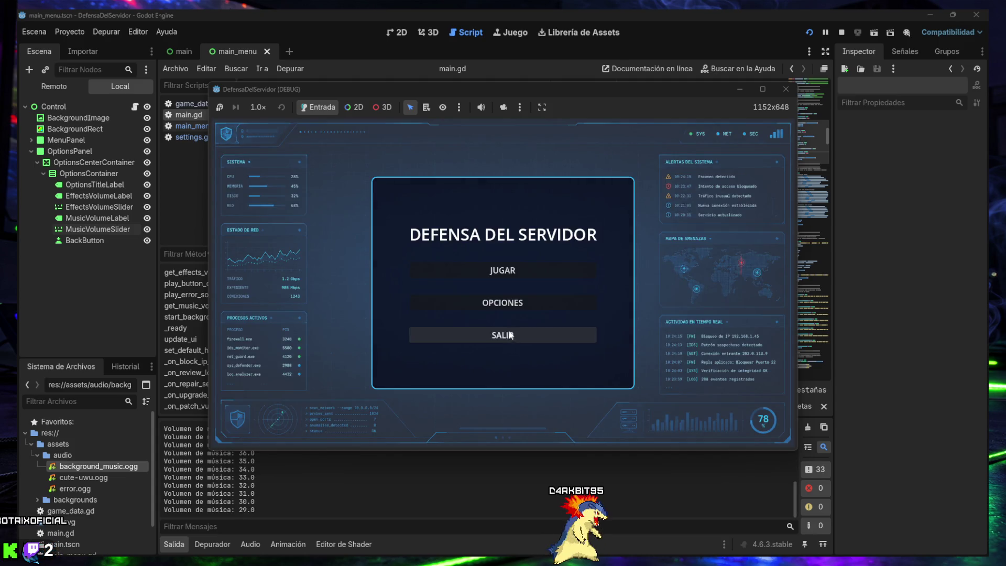
{"action": "left_click", "coordinate": [501, 275]}
{"action": "left_click", "coordinate": [527, 338]}
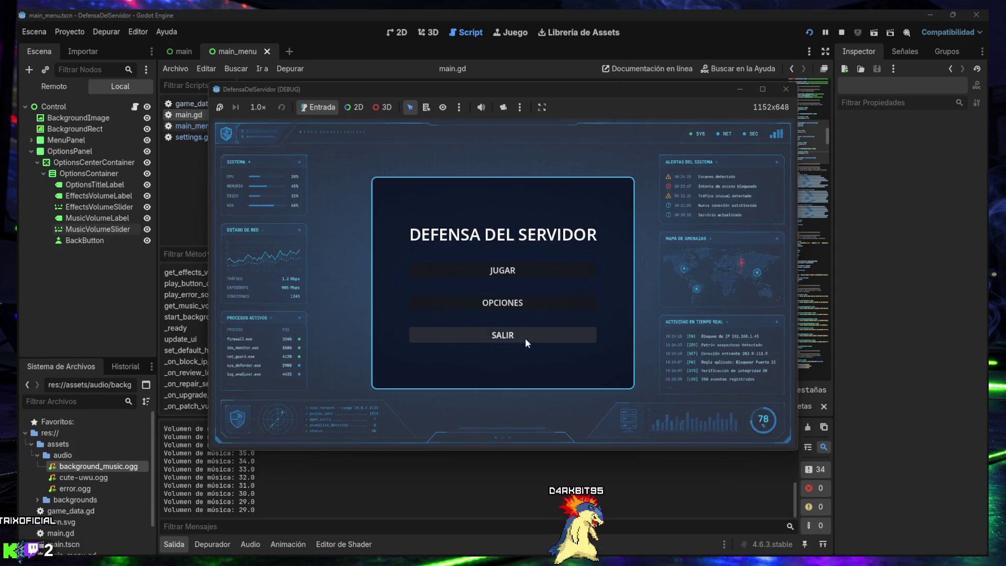
{"action": "left_click", "coordinate": [502, 302]}
{"action": "left_click_drag", "start_coordinate": [472, 312], "coordinate": [438, 316]}
{"action": "left_click", "coordinate": [487, 337]}
{"action": "left_click", "coordinate": [481, 303]}
{"action": "left_click", "coordinate": [487, 337]}
- Play the first turns: block an IP, patch the vulnerability, review logs, and end turns
{"action": "left_click", "coordinate": [483, 275]}
{"action": "left_click", "coordinate": [417, 292]}
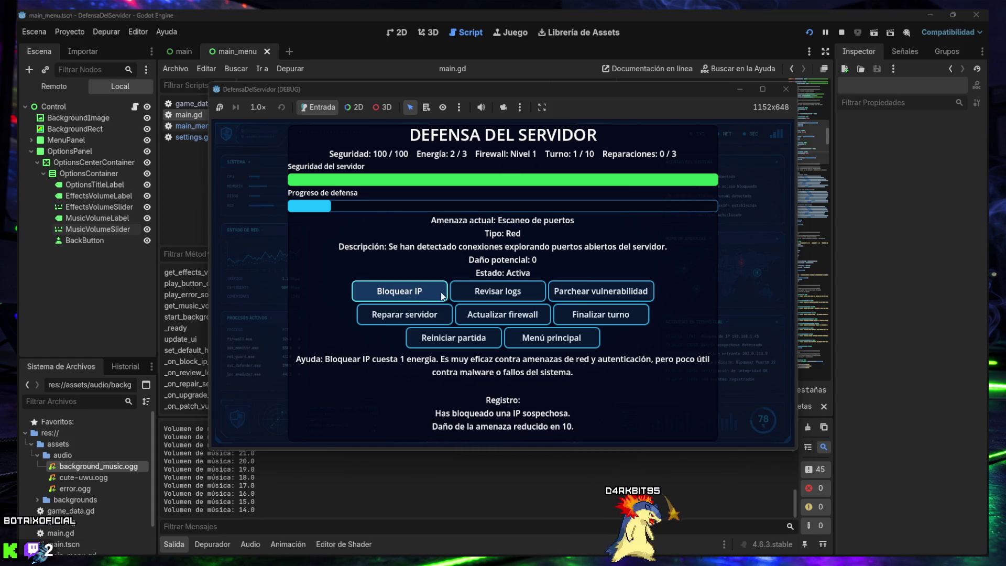
{"action": "left_click", "coordinate": [601, 314]}
{"action": "left_click", "coordinate": [601, 292]}
{"action": "left_click", "coordinate": [498, 291]}
{"action": "left_click", "coordinate": [413, 293]}
{"action": "left_click", "coordinate": [506, 314]}
{"action": "left_click", "coordinate": [601, 315]}
- Repair the server, block an IP, upgrade the firewall to level 2, and close the game
{"action": "left_click", "coordinate": [419, 315]}
{"action": "left_click", "coordinate": [414, 292]}
{"action": "left_click", "coordinate": [601, 291]}
{"action": "left_click", "coordinate": [601, 315]}
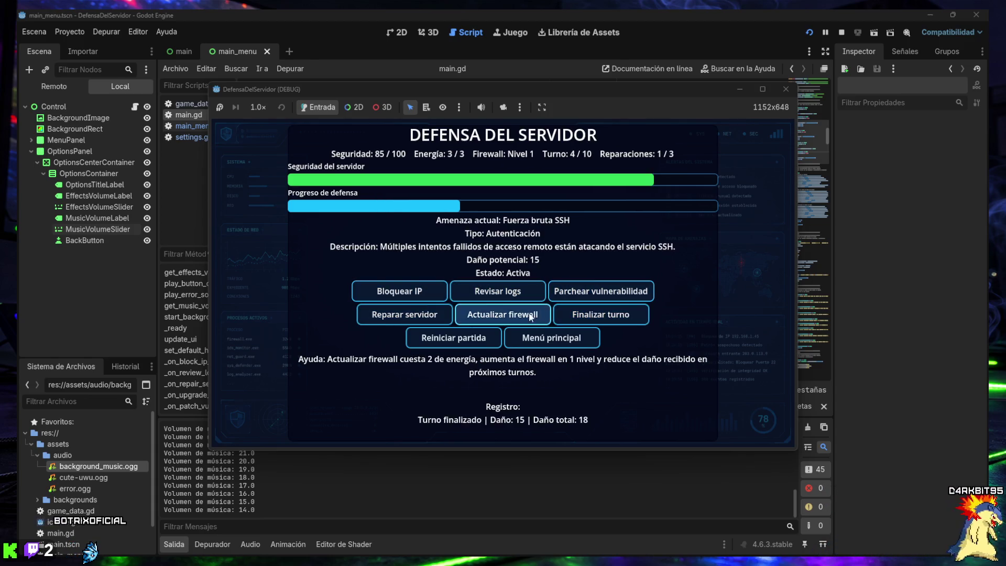
{"action": "left_click", "coordinate": [528, 314]}
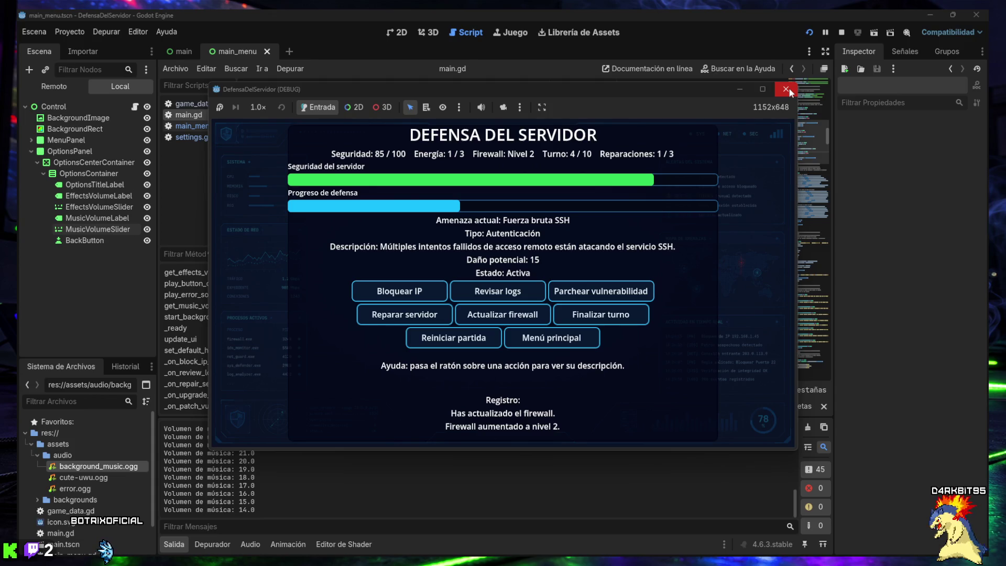
{"action": "left_click", "coordinate": [786, 89]}
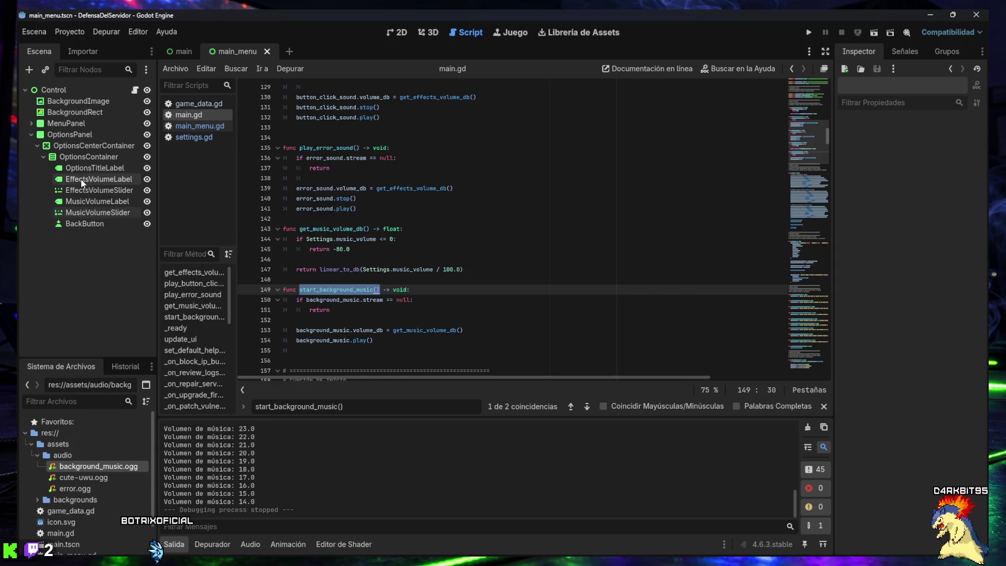
- Set the main scene's BackgroundMusic Volume dB to -30.0, hide Output, and save the scene
{"action": "left_click", "coordinate": [179, 52]}
{"action": "left_click", "coordinate": [76, 314]}
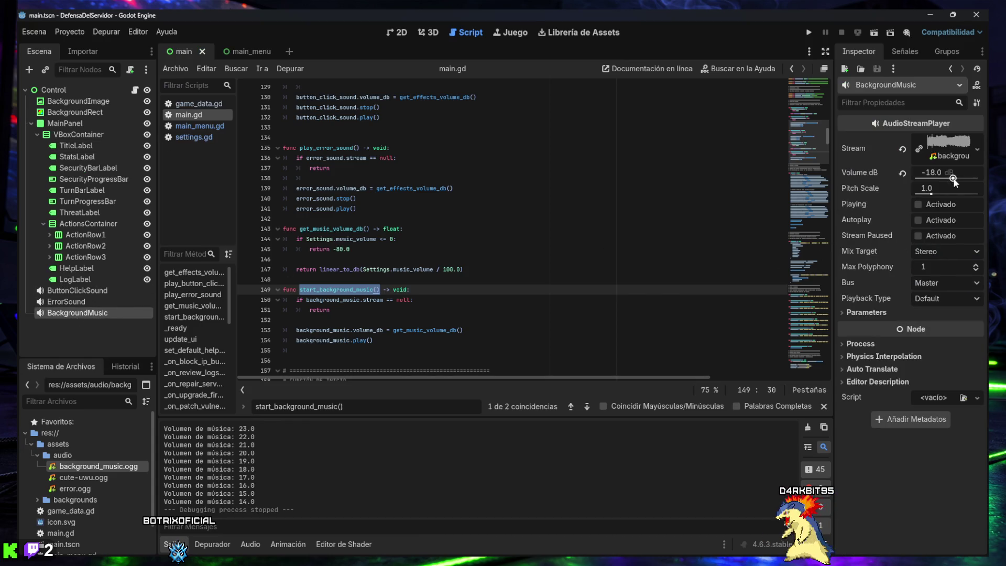
{"action": "left_click_drag", "start_coordinate": [953, 178], "coordinate": [949, 178]}
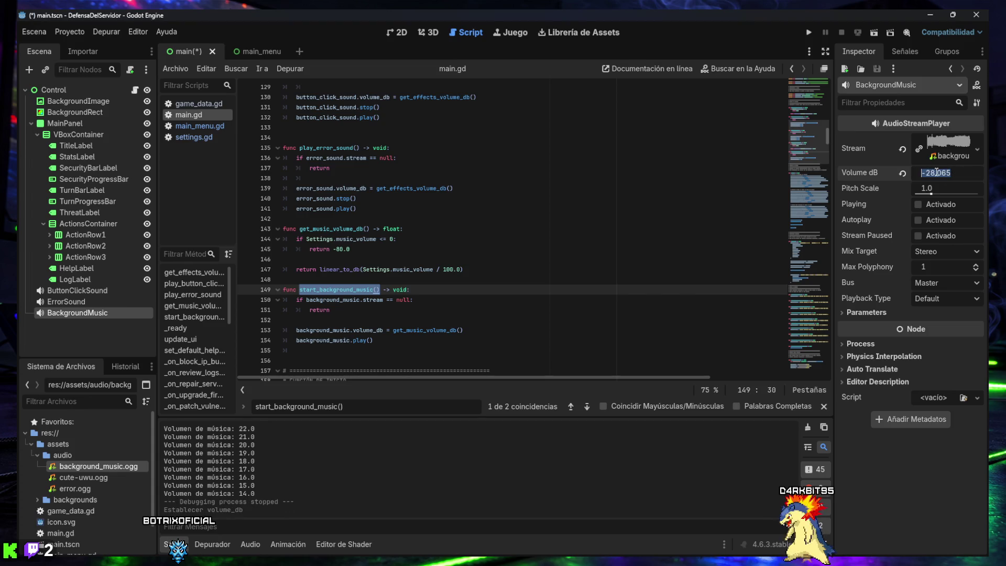
{"action": "type", "text": "-30"}
{"action": "key", "text": "Return"}
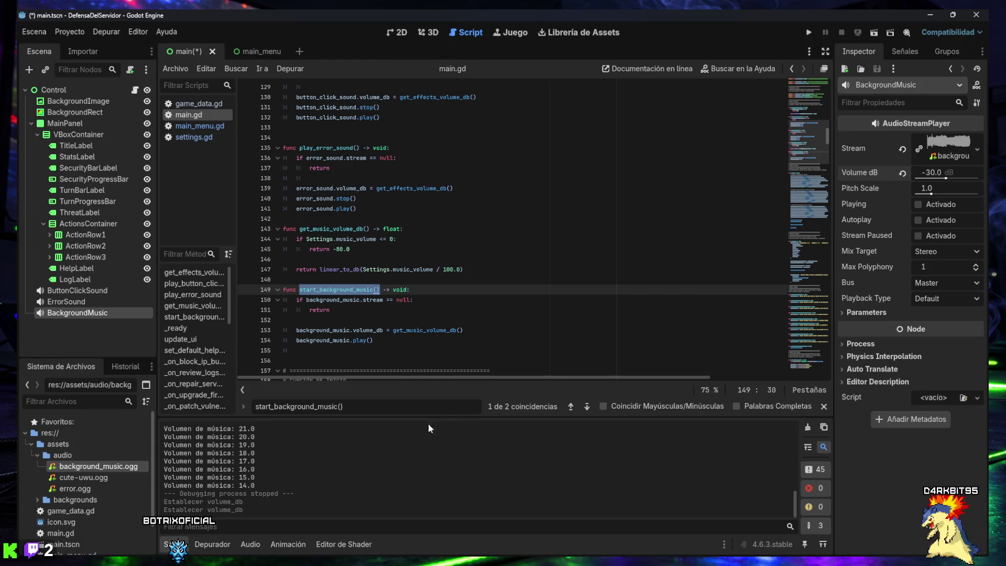
{"action": "key", "text": "ctrl+j"}
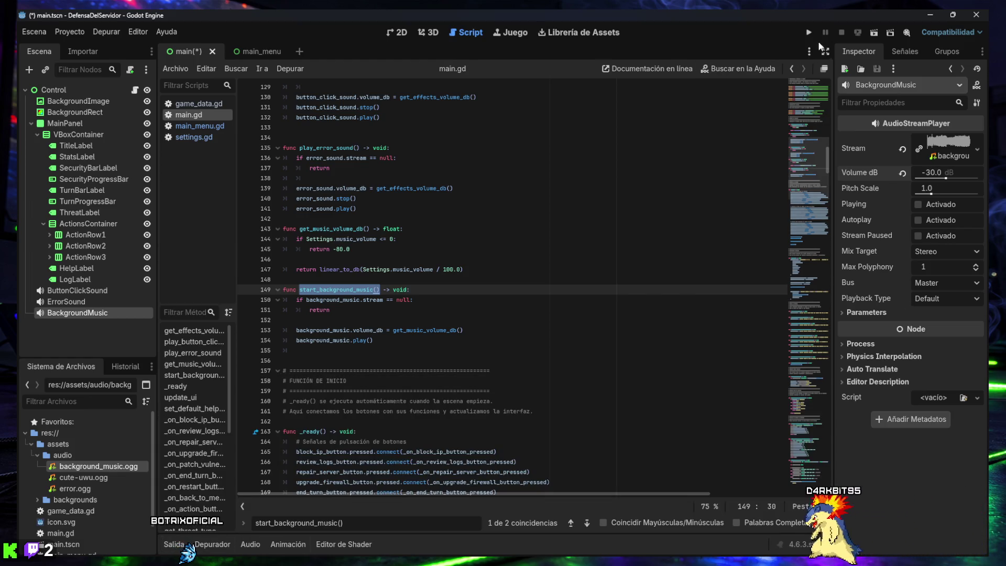
{"action": "key", "text": "ctrl+s"}
- Run the project, lower the music slider to 34 in OPCIONES, and start a new game
{"action": "left_click", "coordinate": [809, 34]}
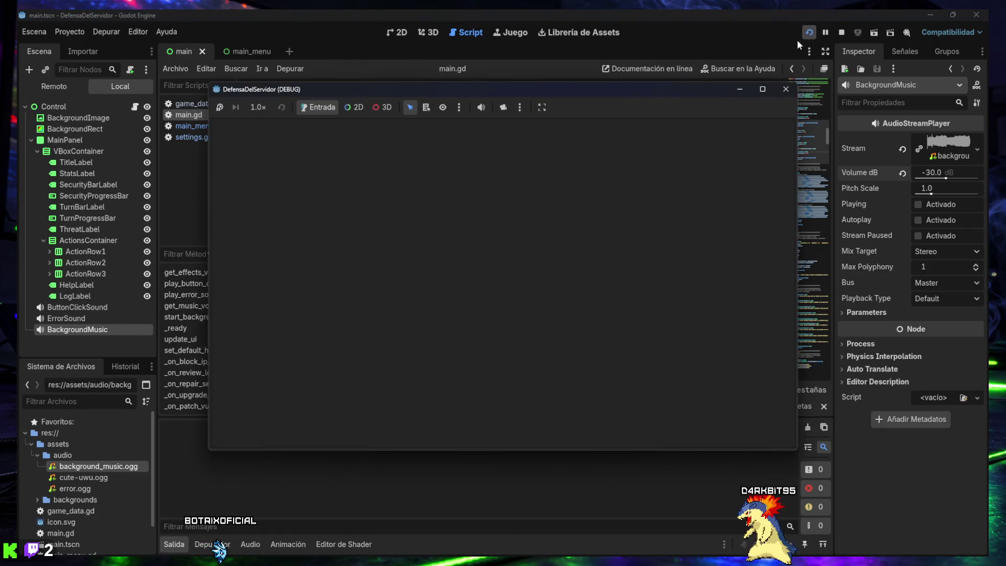
{"action": "left_click", "coordinate": [506, 273]}
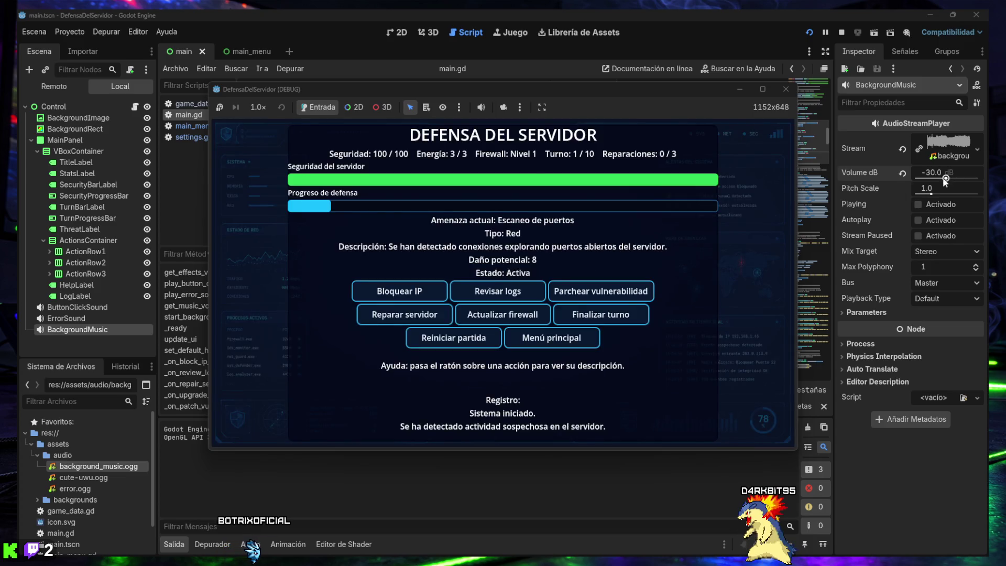
{"action": "left_click", "coordinate": [502, 346]}
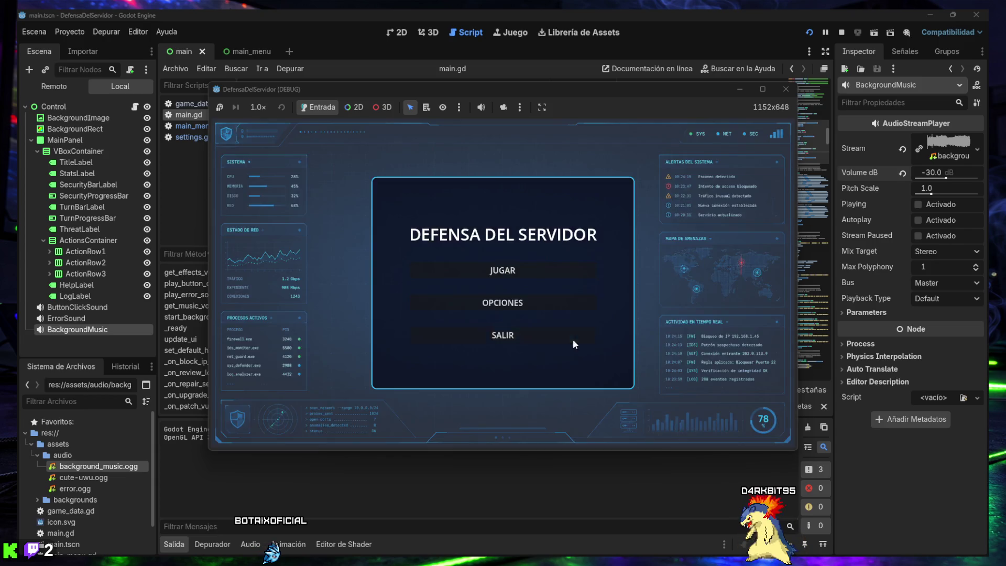
{"action": "left_click", "coordinate": [505, 303]}
{"action": "left_click_drag", "start_coordinate": [515, 315], "coordinate": [474, 315]}
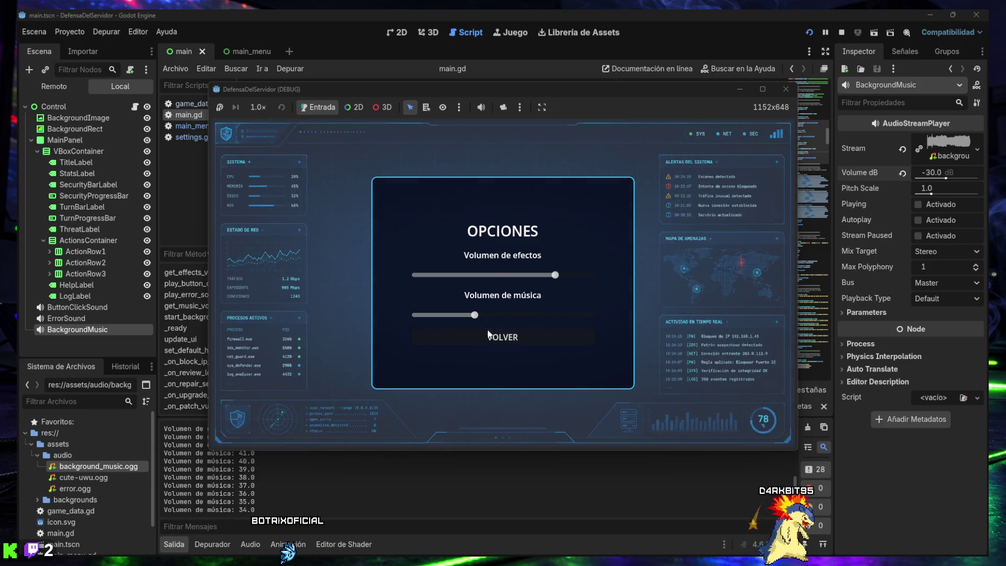
{"action": "left_click", "coordinate": [502, 337]}
{"action": "left_click", "coordinate": [517, 273]}
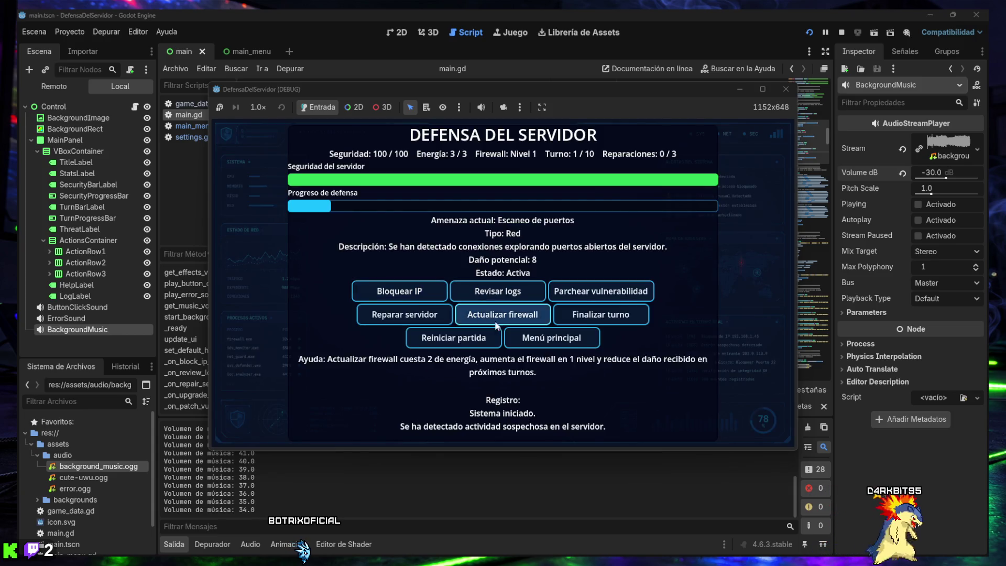
- End turns repeatedly until DERROTA: servidor comprometido appears, then close the game window
{"action": "left_click", "coordinate": [587, 314]}
{"action": "left_click", "coordinate": [587, 315]}
{"action": "left_click", "coordinate": [587, 314]}
{"action": "left_click", "coordinate": [587, 314]}
{"action": "left_click", "coordinate": [587, 315]}
{"action": "left_click", "coordinate": [587, 314]}
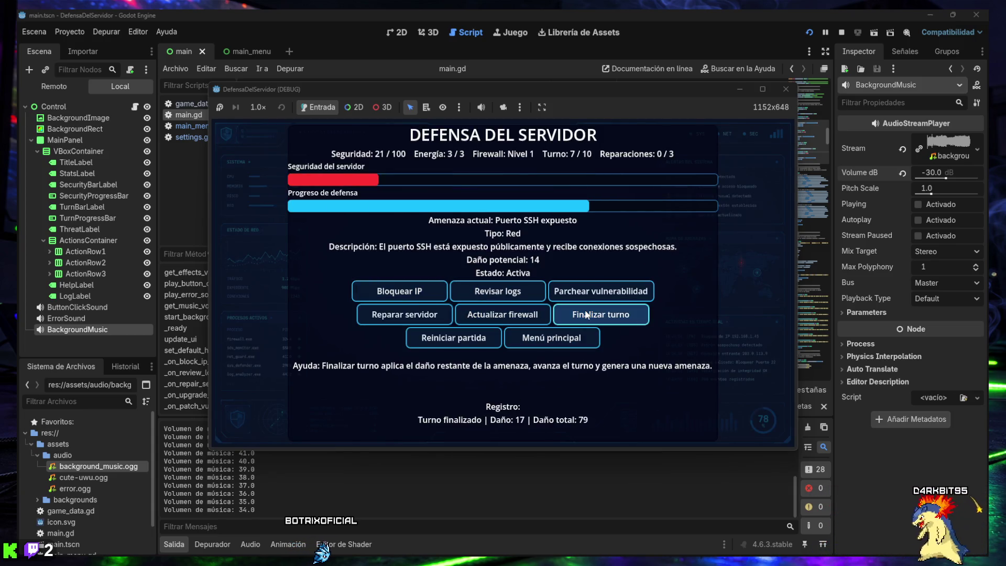
{"action": "left_click", "coordinate": [587, 314]}
{"action": "left_click", "coordinate": [586, 316]}
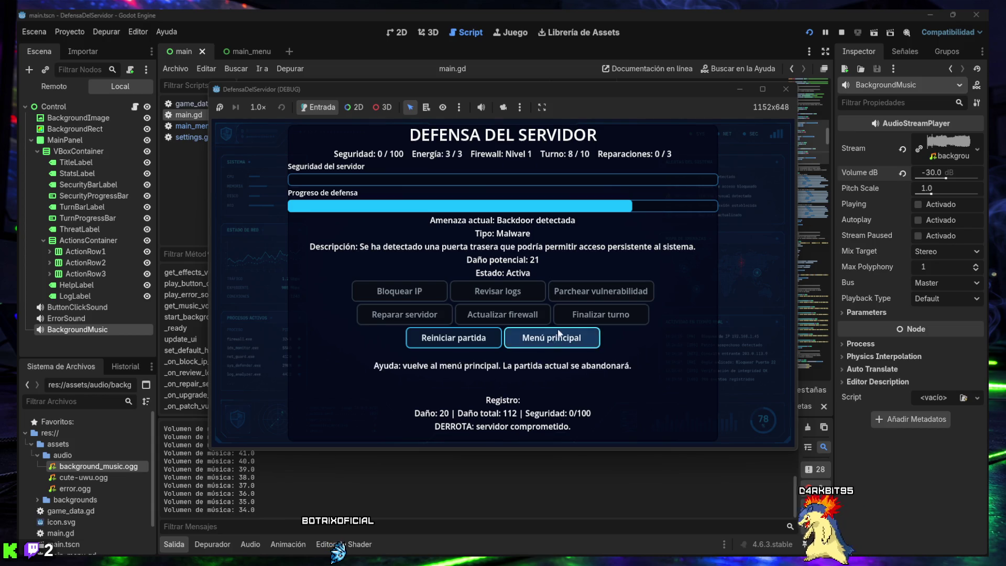
{"action": "left_click", "coordinate": [786, 90]}
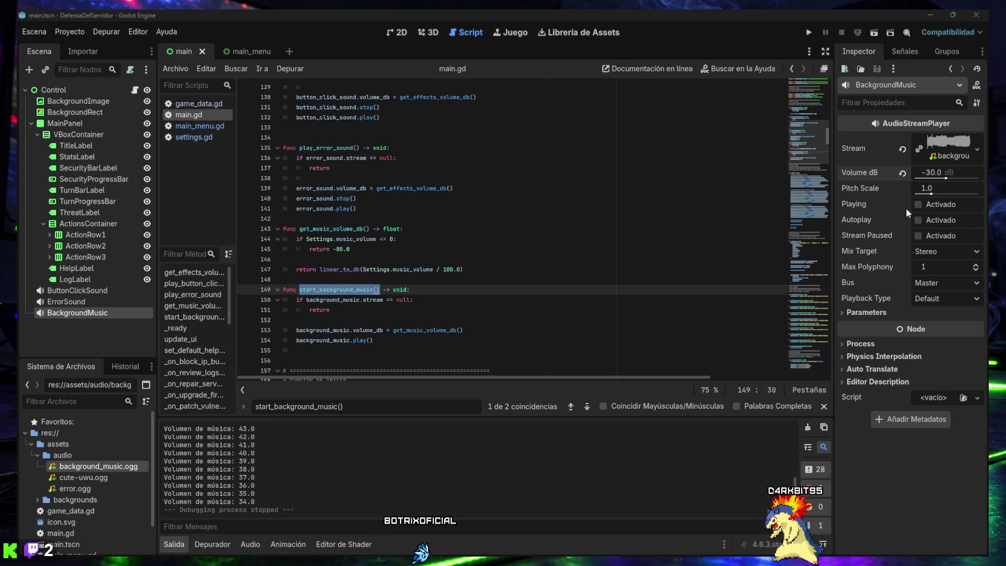
{"action": "left_click", "coordinate": [865, 313]}
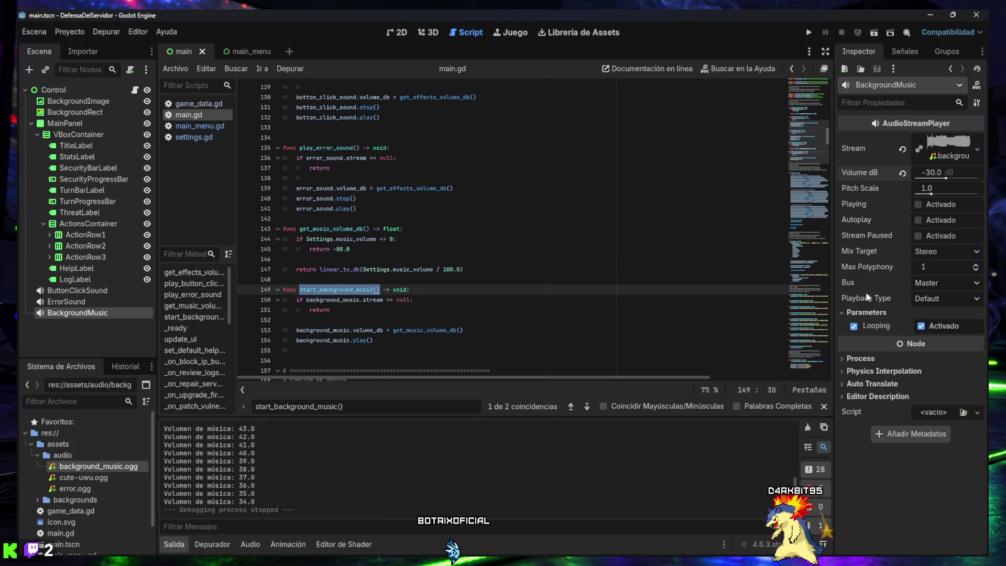
{"action": "left_click", "coordinate": [860, 312]}
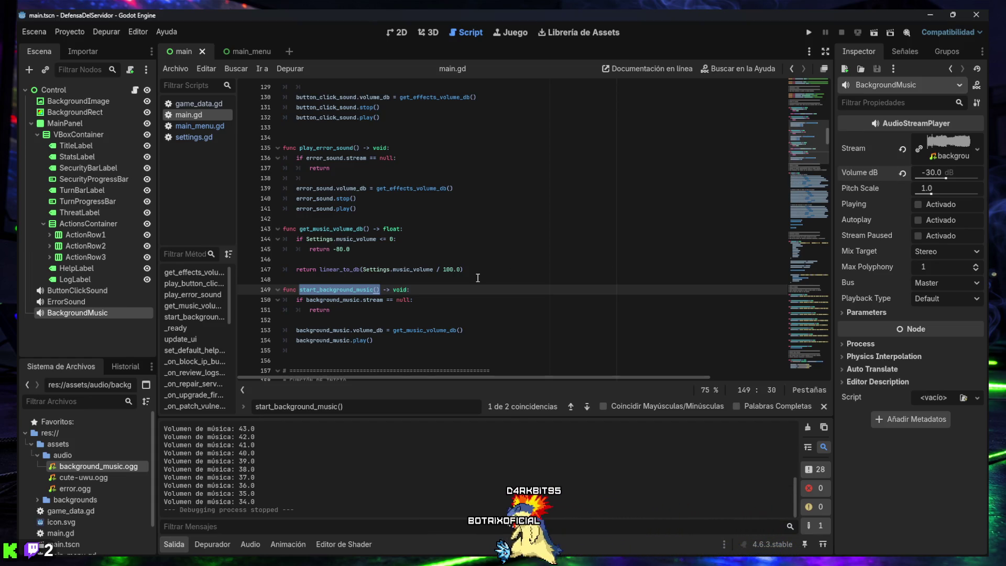
{"action": "scroll", "coordinate": [438, 266], "scroll_direction": "up", "scroll_amount": 2}
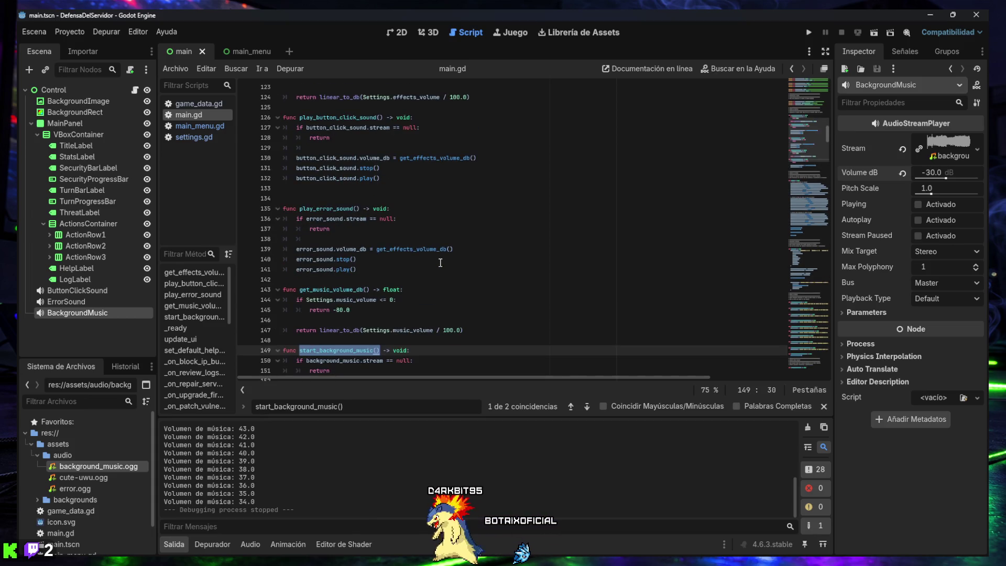
{"action": "scroll", "coordinate": [444, 260], "scroll_direction": "up", "scroll_amount": 2}
{"action": "scroll", "coordinate": [443, 260], "scroll_direction": "up", "scroll_amount": 4}
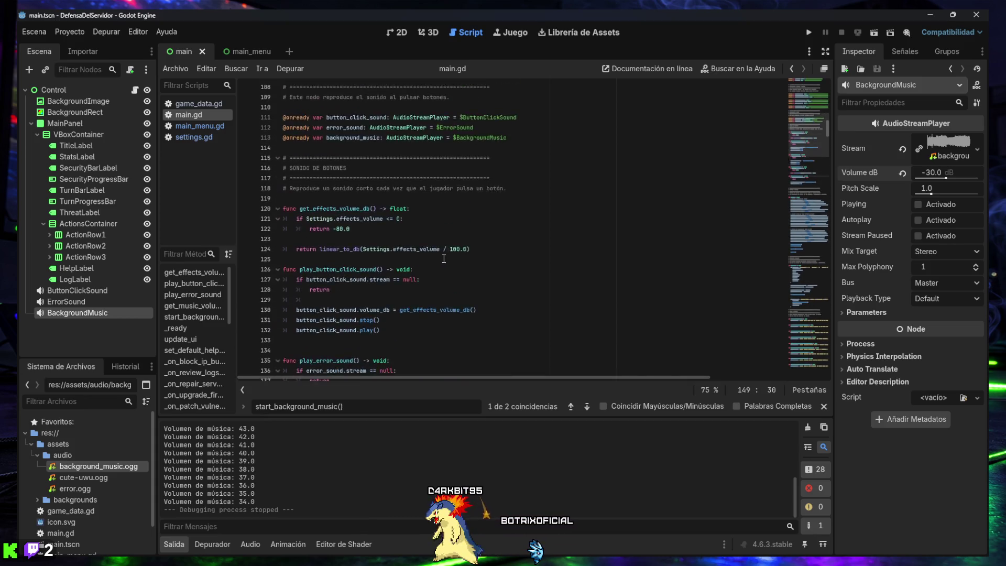
{"action": "scroll", "coordinate": [443, 259], "scroll_direction": "up", "scroll_amount": 3}
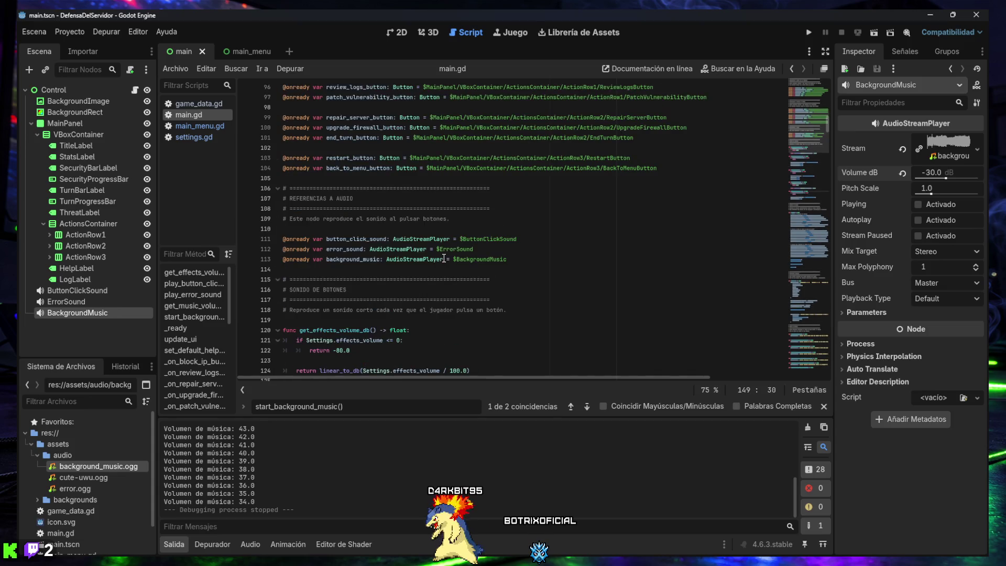